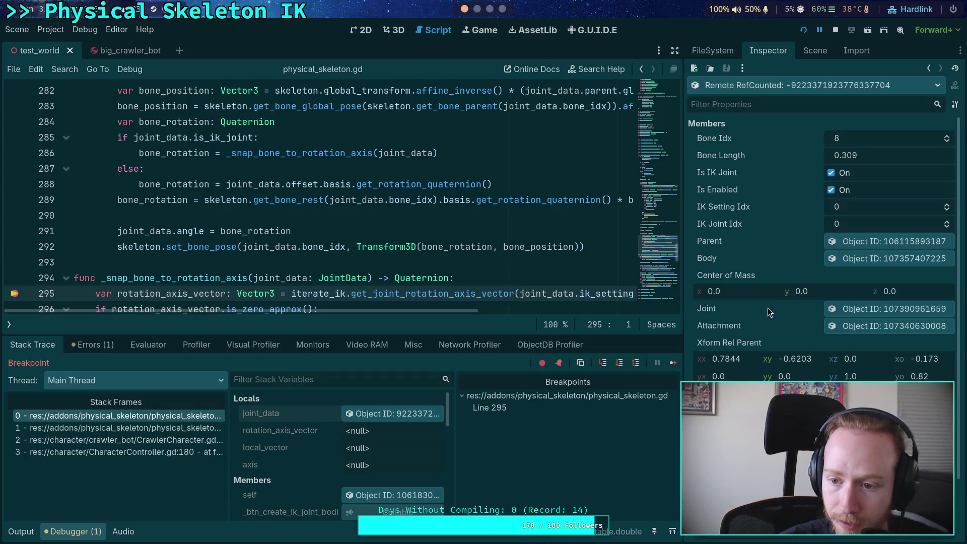
Step the paused IK code from line 295 down to line 306.
{"action": "scroll", "coordinate": [768, 309], "scroll_direction": "down", "scroll_amount": 3}
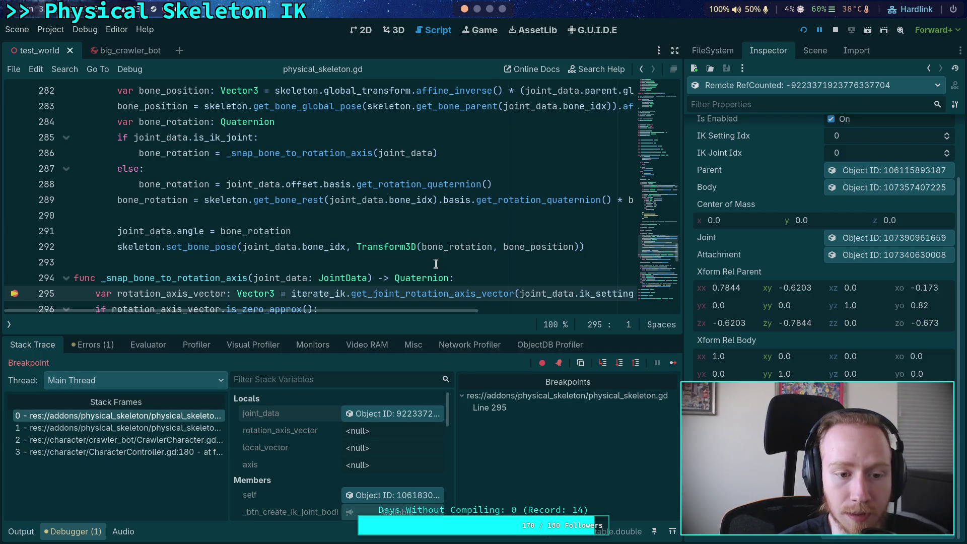
{"action": "scroll", "coordinate": [438, 261], "scroll_direction": "down", "scroll_amount": 2}
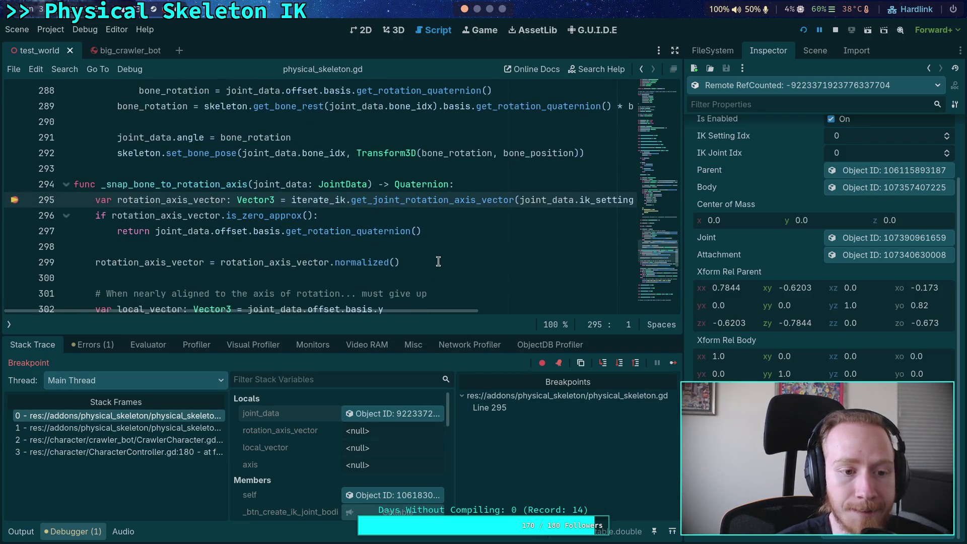
{"action": "left_click", "coordinate": [619, 368]}
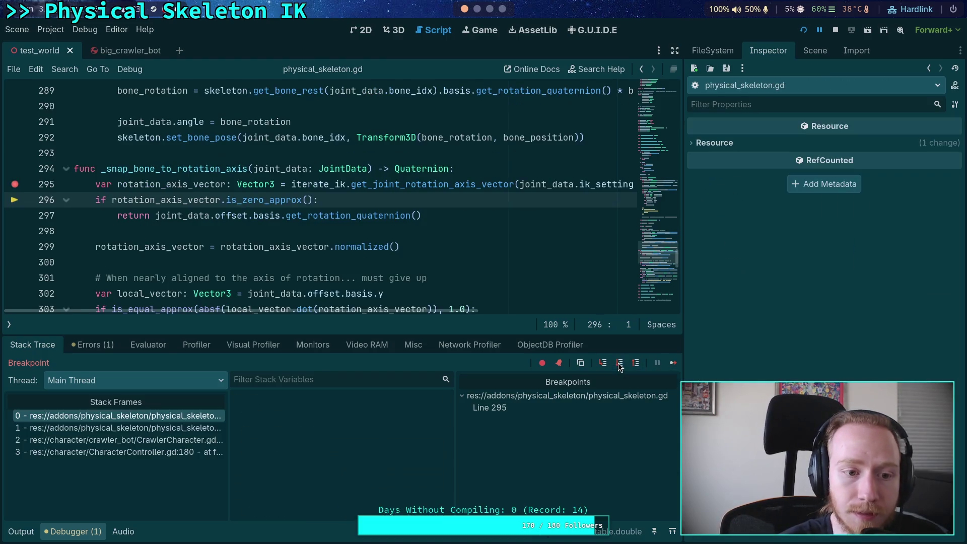
{"action": "left_click", "coordinate": [621, 364]}
{"action": "left_click", "coordinate": [623, 369]}
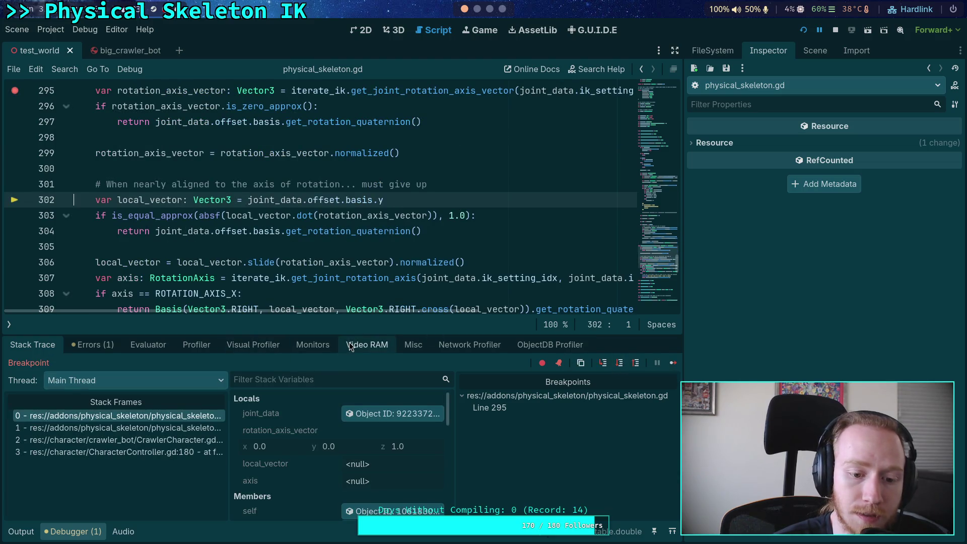
{"action": "left_click", "coordinate": [620, 363]}
{"action": "left_click", "coordinate": [619, 363]}
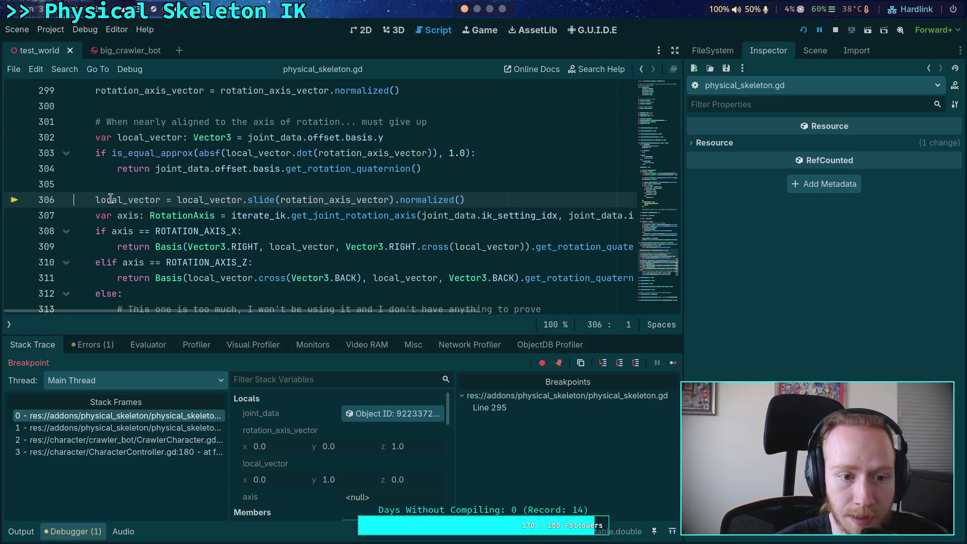
Confirm local_vector reads (0, 1, 0), then stop the running game.
{"action": "mouse_move", "coordinate": [110, 198]}
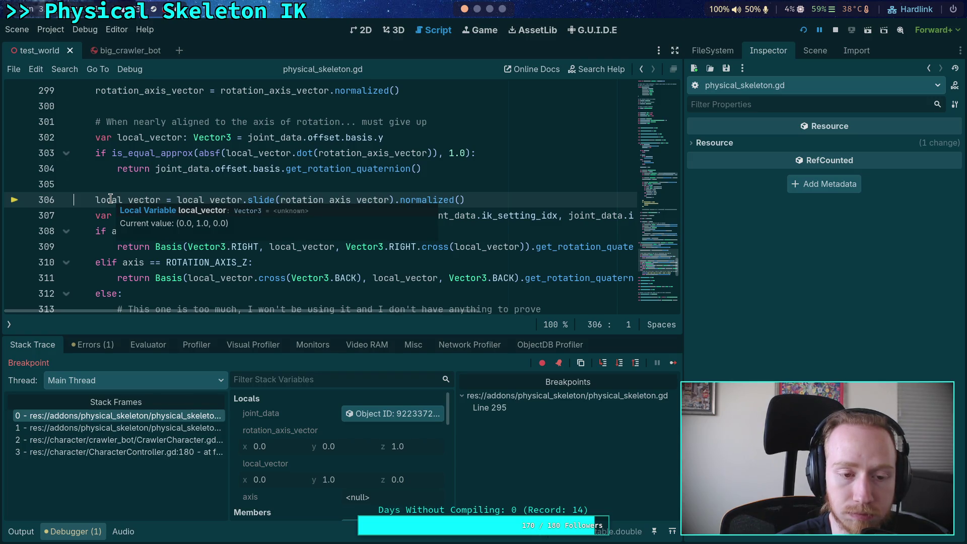
{"action": "scroll", "coordinate": [111, 198], "scroll_direction": "up", "scroll_amount": 2}
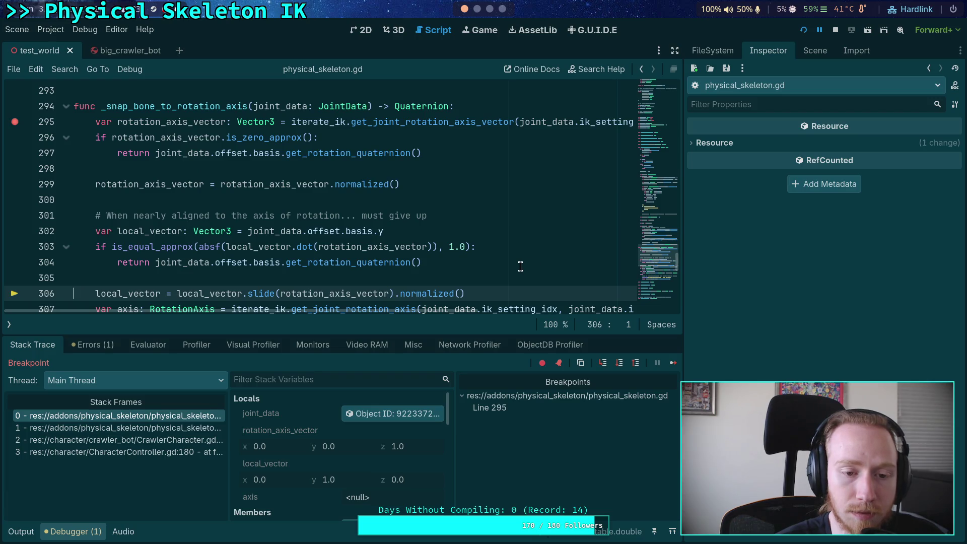
{"action": "scroll", "coordinate": [520, 266], "scroll_direction": "down", "scroll_amount": 1}
{"action": "scroll", "coordinate": [521, 266], "scroll_direction": "down", "scroll_amount": 1}
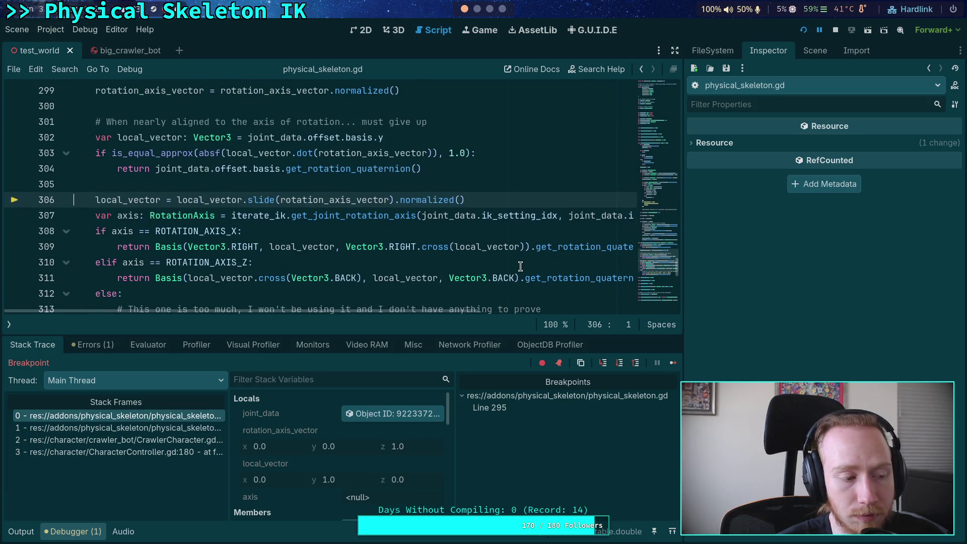
{"action": "scroll", "coordinate": [521, 266], "scroll_direction": "up", "scroll_amount": 2}
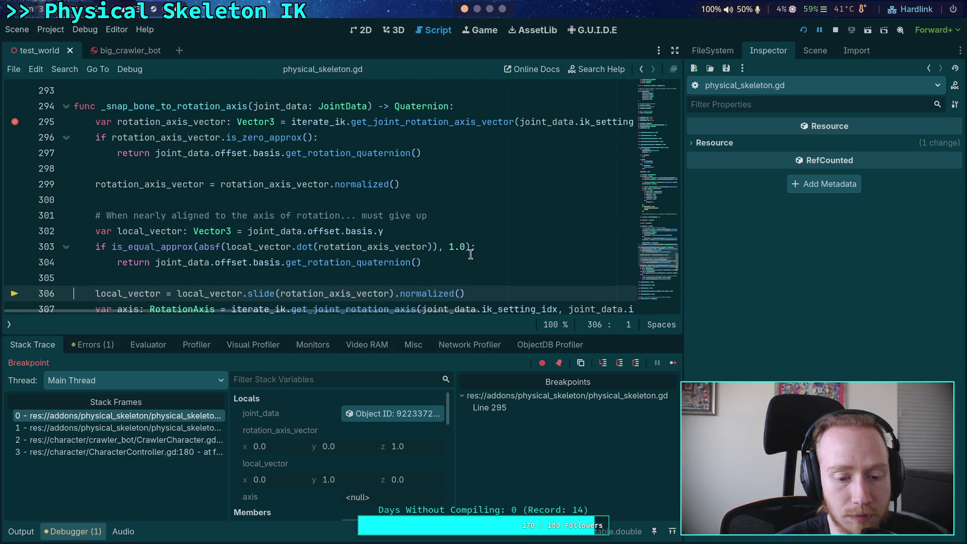
{"action": "left_click", "coordinate": [834, 31]}
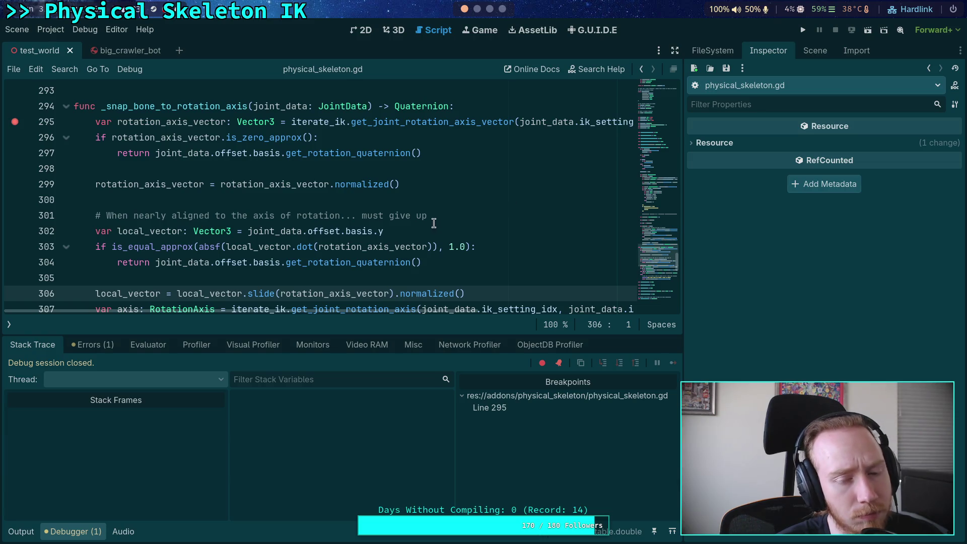
Open the big_crawler_bot scene, frame the femur, and select the FR_Femur_Joint node.
{"action": "left_click_drag", "start_coordinate": [398, 230], "coordinate": [377, 233]}
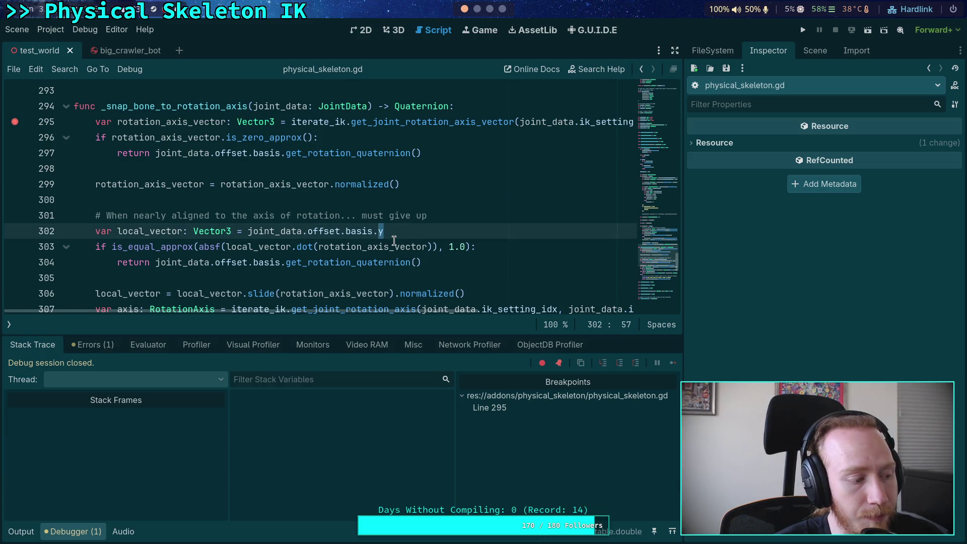
{"action": "scroll", "coordinate": [401, 254], "scroll_direction": "up", "scroll_amount": 3}
{"action": "left_click", "coordinate": [129, 50]}
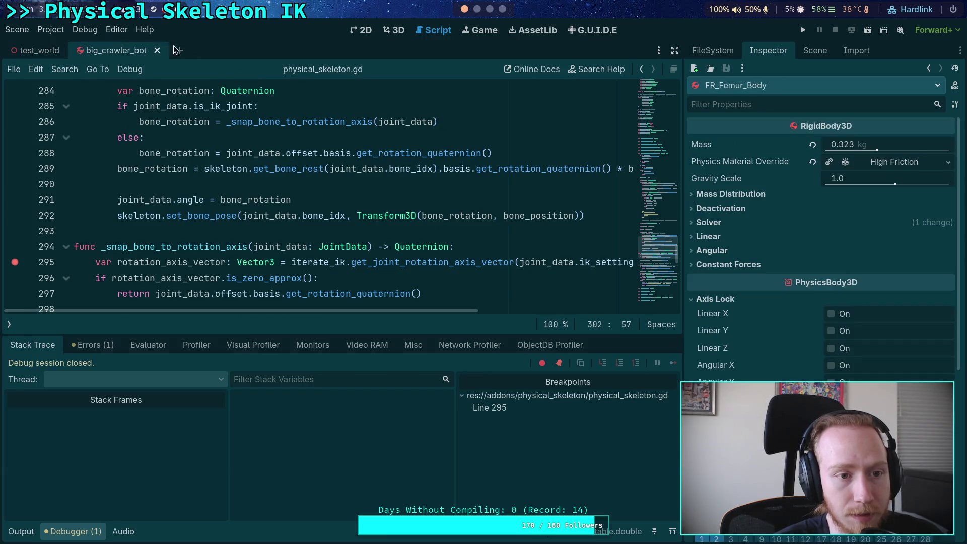
{"action": "key", "text": "f"}
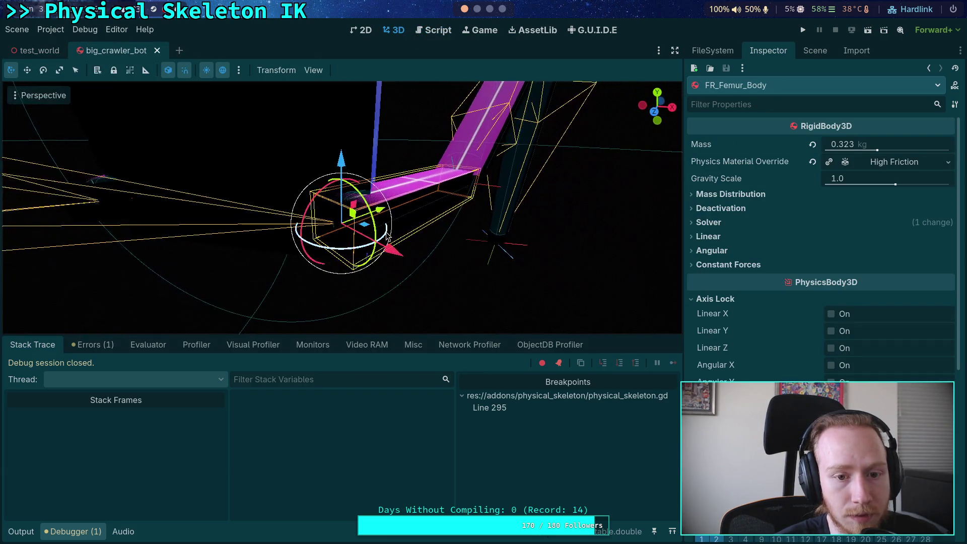
{"action": "left_click", "coordinate": [815, 50]}
{"action": "left_click", "coordinate": [772, 249]}
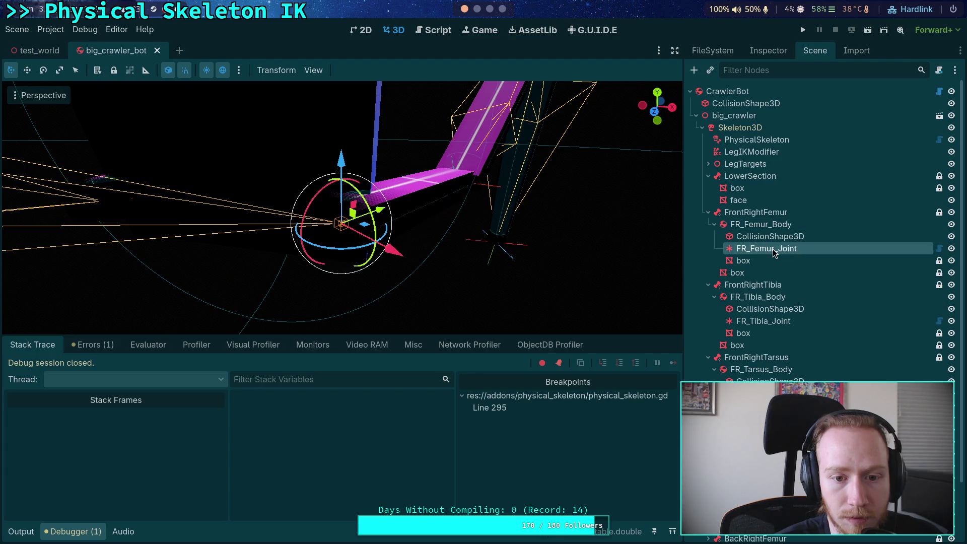
{"action": "key", "text": "Up"}
{"action": "left_click", "coordinate": [766, 251]}
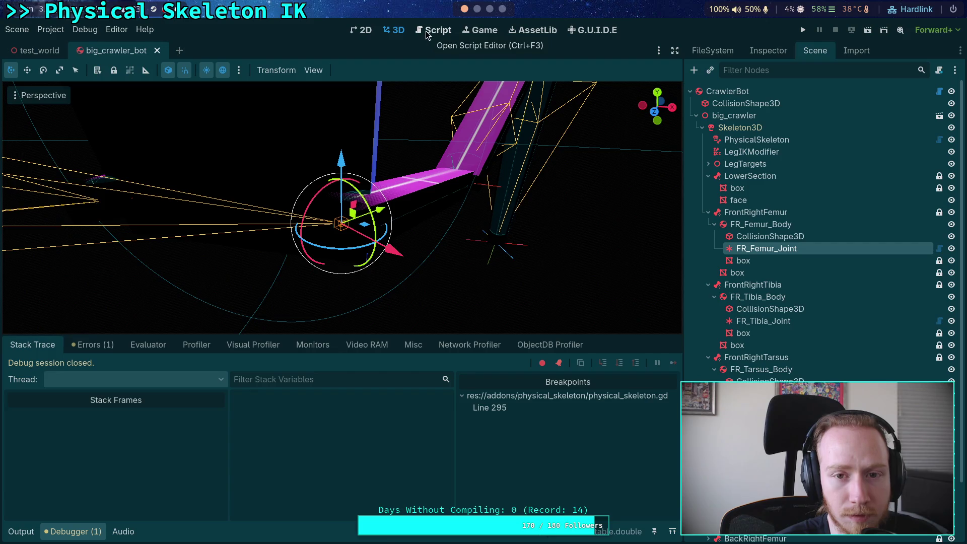
Return to physical_skeleton.gd and run the project to hit the line 295 breakpoint.
{"action": "left_click", "coordinate": [477, 9]}
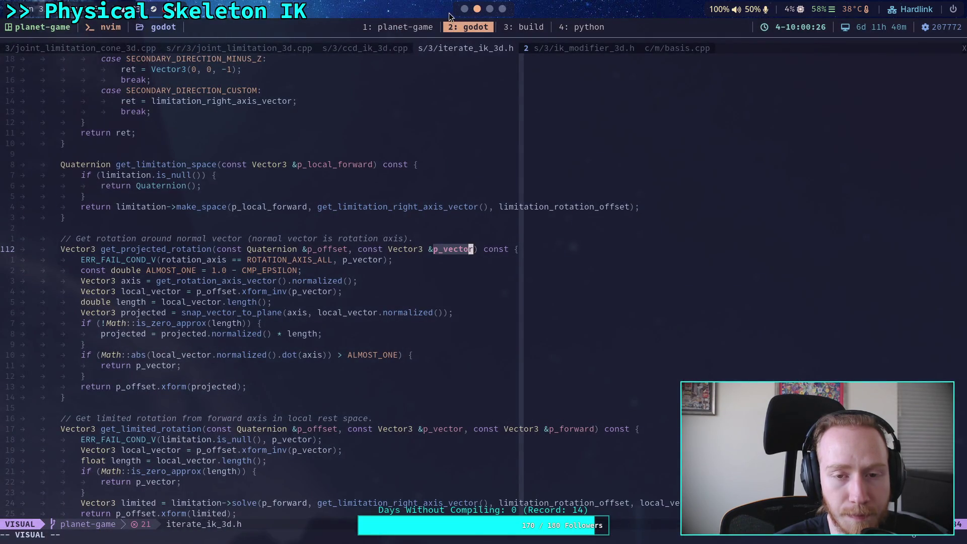
{"action": "left_click", "coordinate": [464, 9]}
{"action": "left_click", "coordinate": [429, 28]}
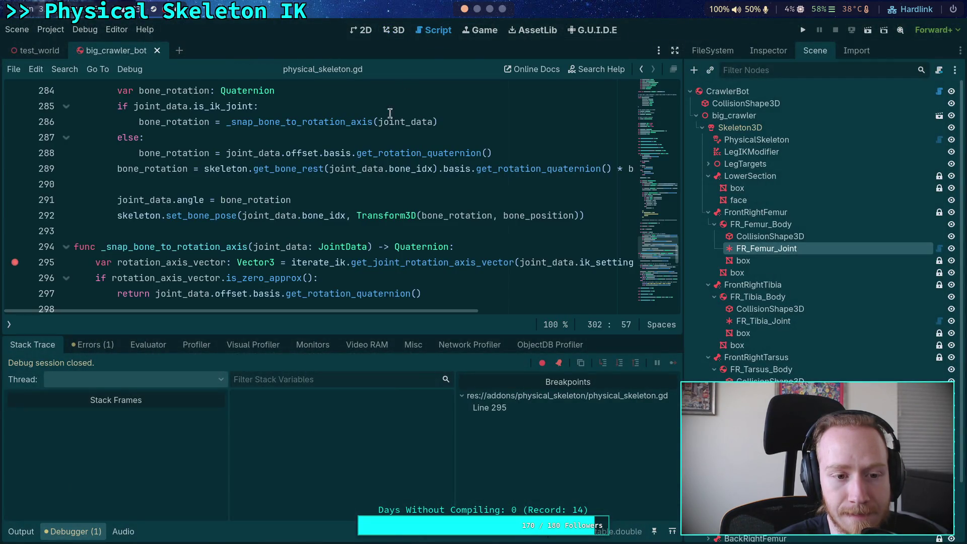
{"action": "left_click", "coordinate": [798, 30]}
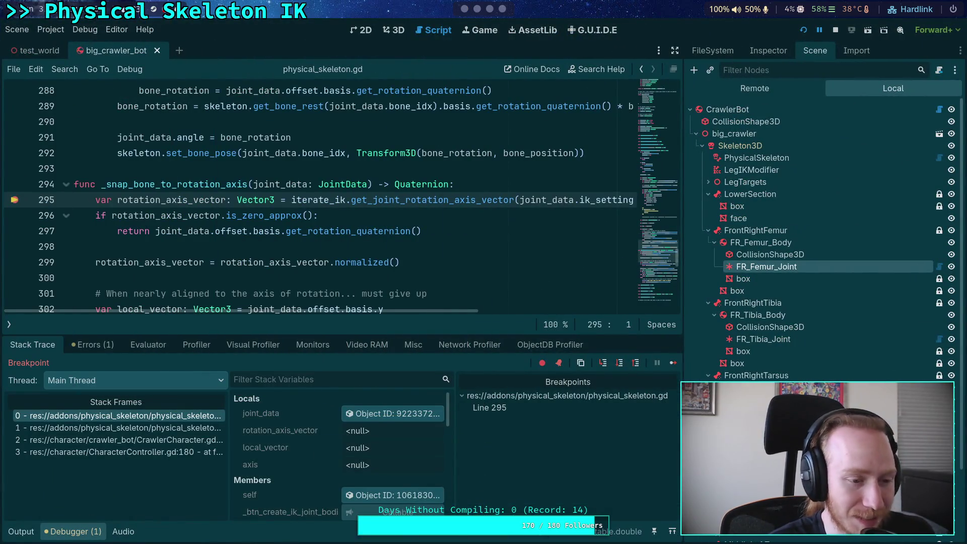
Step from line 295 to line 303 and inspect local_vector.
{"action": "left_click", "coordinate": [620, 363]}
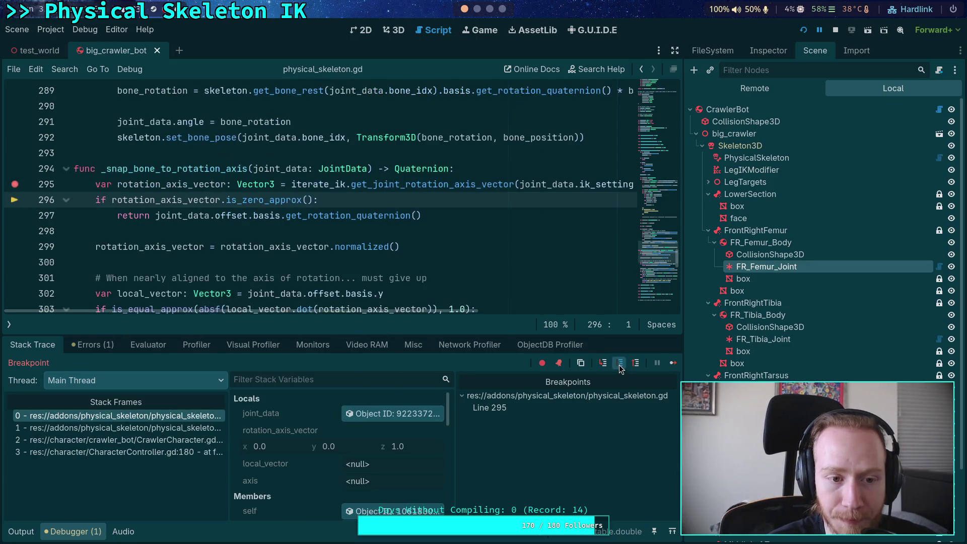
{"action": "left_click", "coordinate": [620, 364]}
{"action": "left_click", "coordinate": [620, 363]}
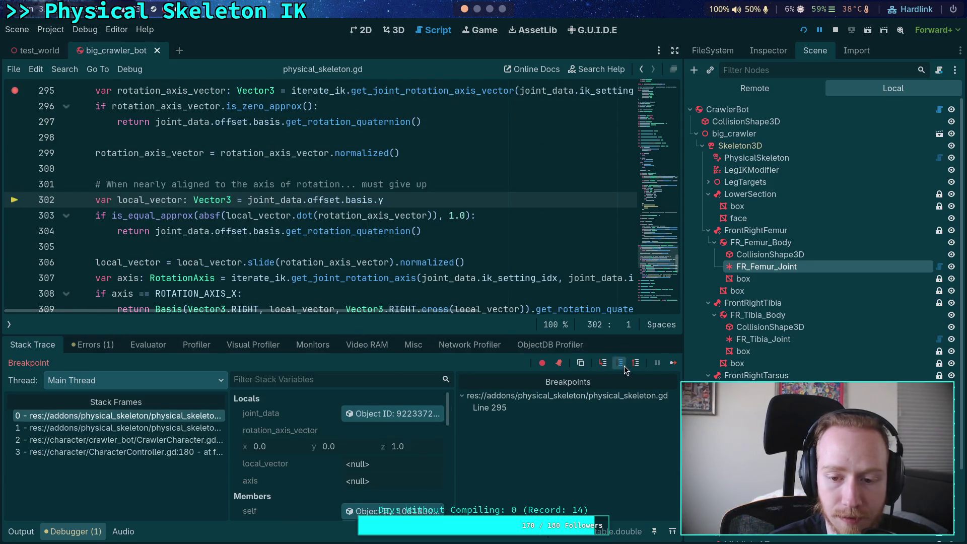
{"action": "left_click", "coordinate": [620, 363]}
{"action": "mouse_move", "coordinate": [153, 190]}
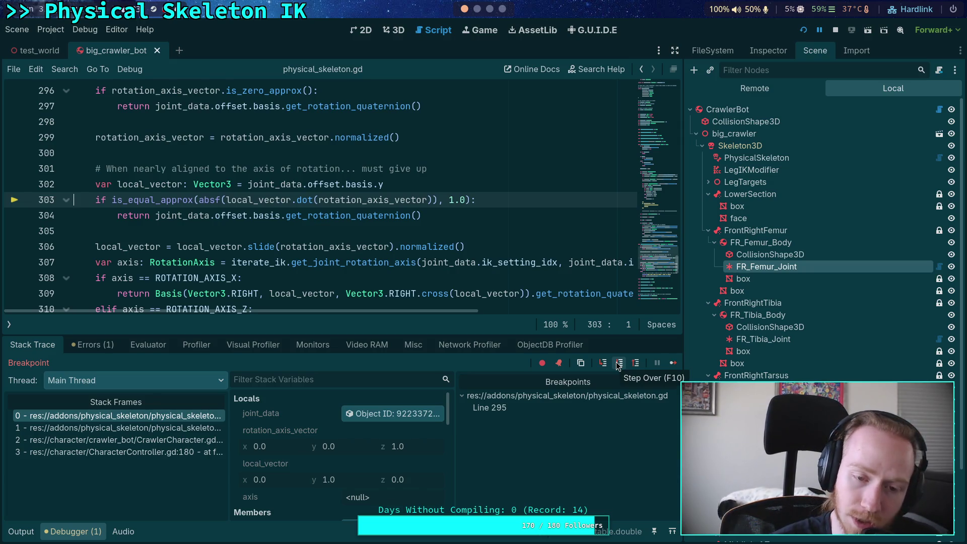
Step through the axis checks to the ROTATION_AXIS_Z return (axis 2), then back to line 289.
{"action": "left_click", "coordinate": [619, 362]}
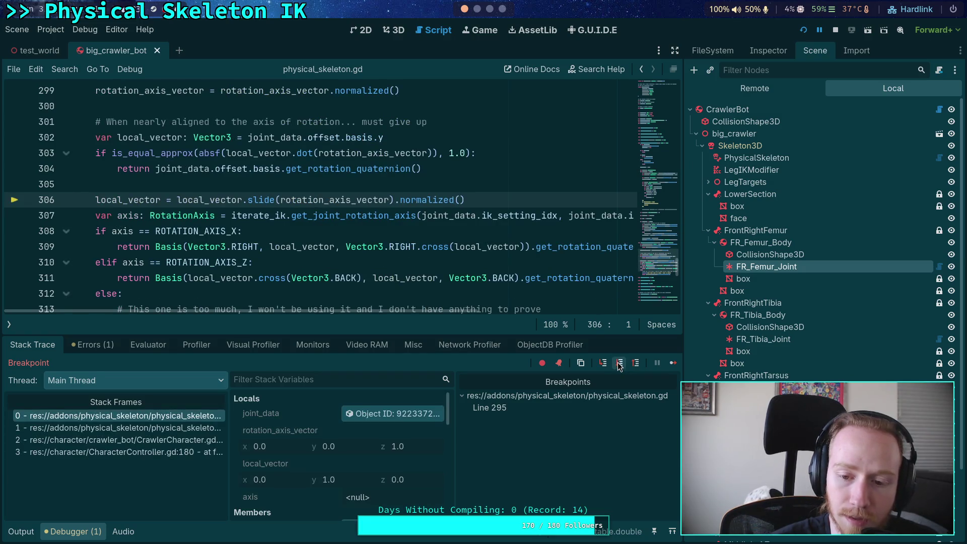
{"action": "left_click", "coordinate": [619, 362]}
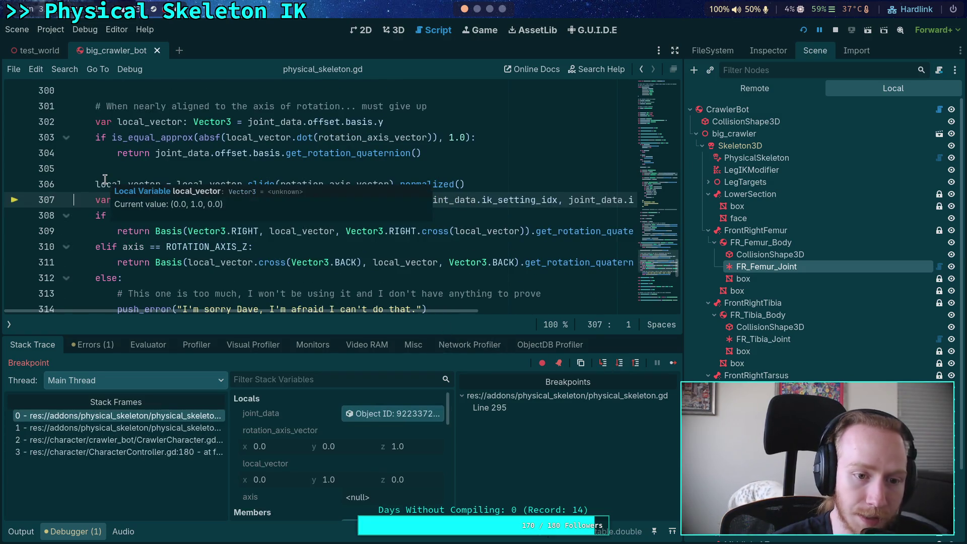
{"action": "left_click", "coordinate": [619, 364]}
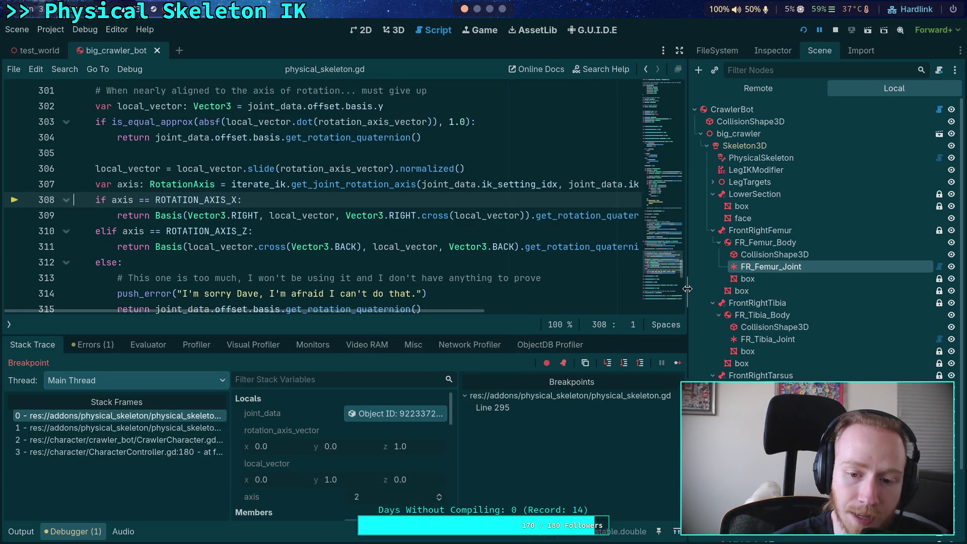
{"action": "left_click", "coordinate": [624, 364]}
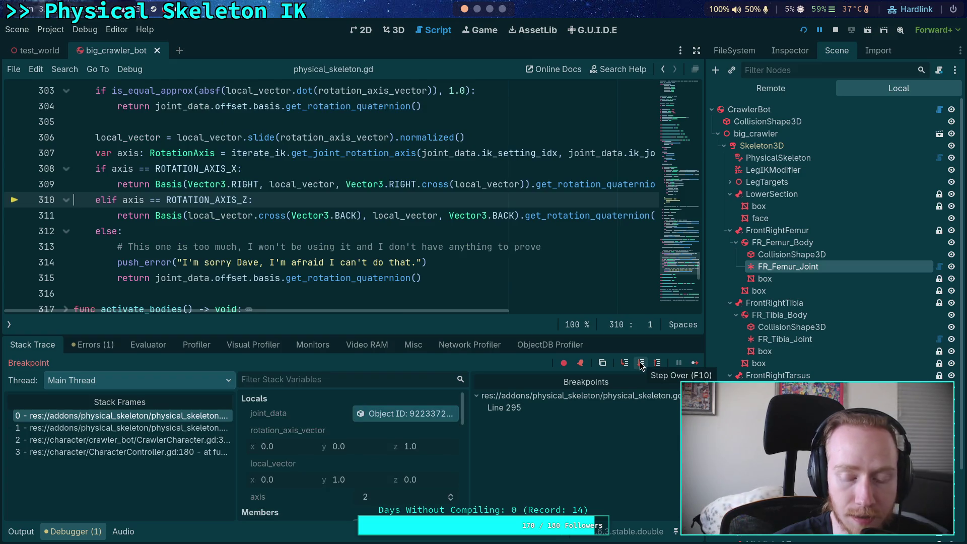
{"action": "left_click", "coordinate": [641, 363]}
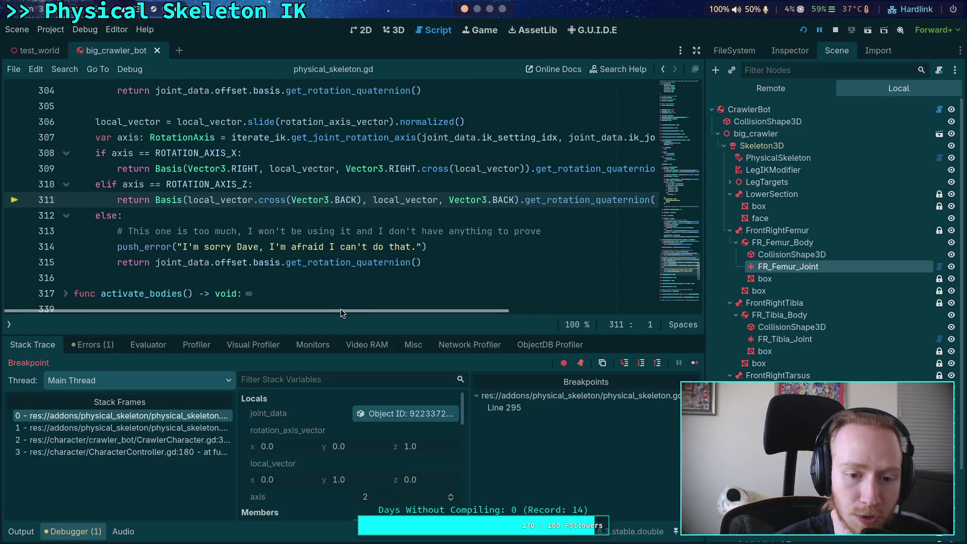
{"action": "mouse_move", "coordinate": [340, 310]}
{"action": "left_mouse_down"}
{"action": "mouse_move", "coordinate": [355, 310]}
{"action": "mouse_move", "coordinate": [340, 310]}
{"action": "left_mouse_up"}
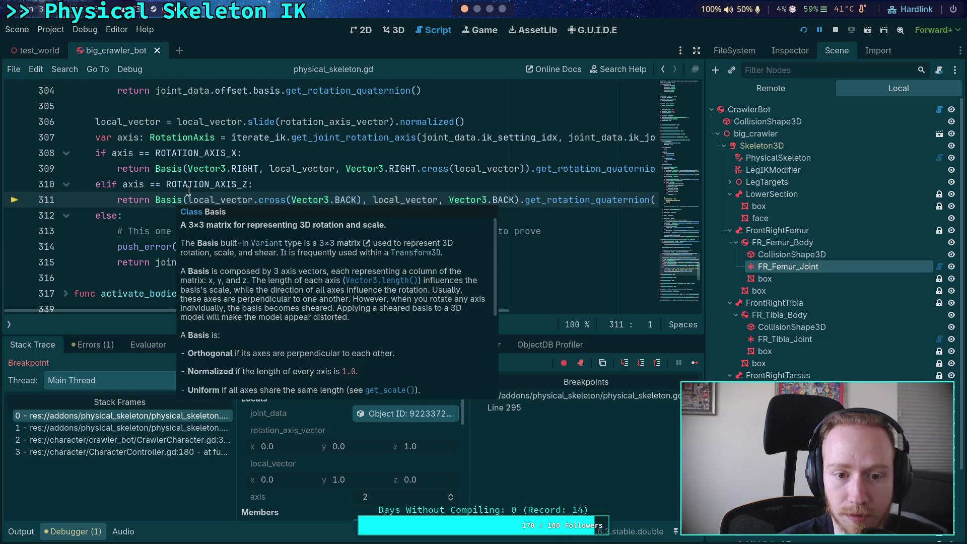
{"action": "left_click", "coordinate": [640, 363]}
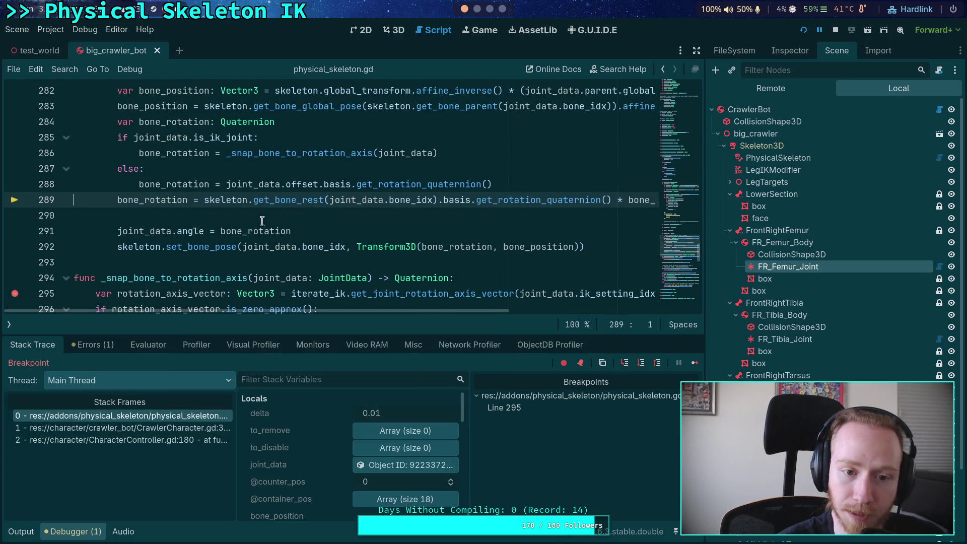
Read bone_rotation's quaternion value and step on to line 291.
{"action": "mouse_move", "coordinate": [159, 200]}
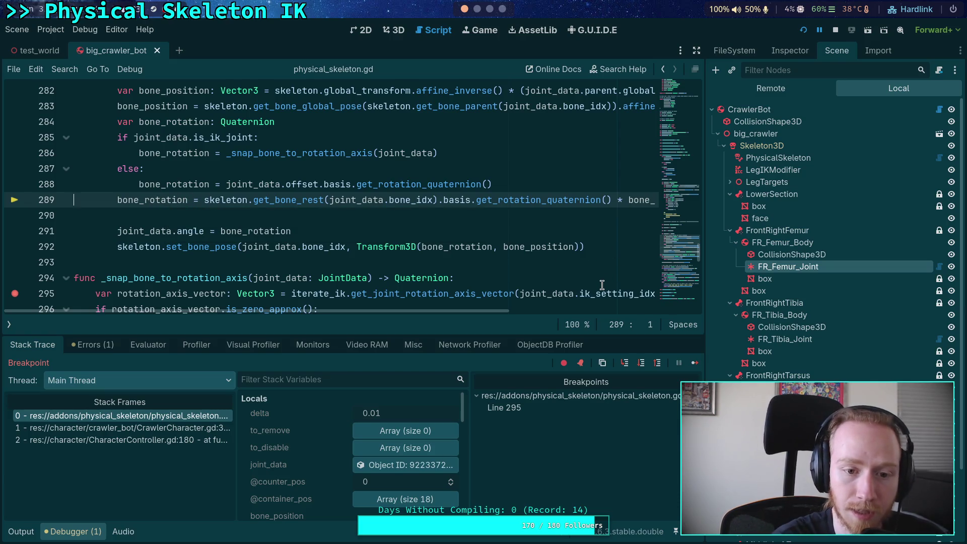
{"action": "left_click", "coordinate": [641, 362]}
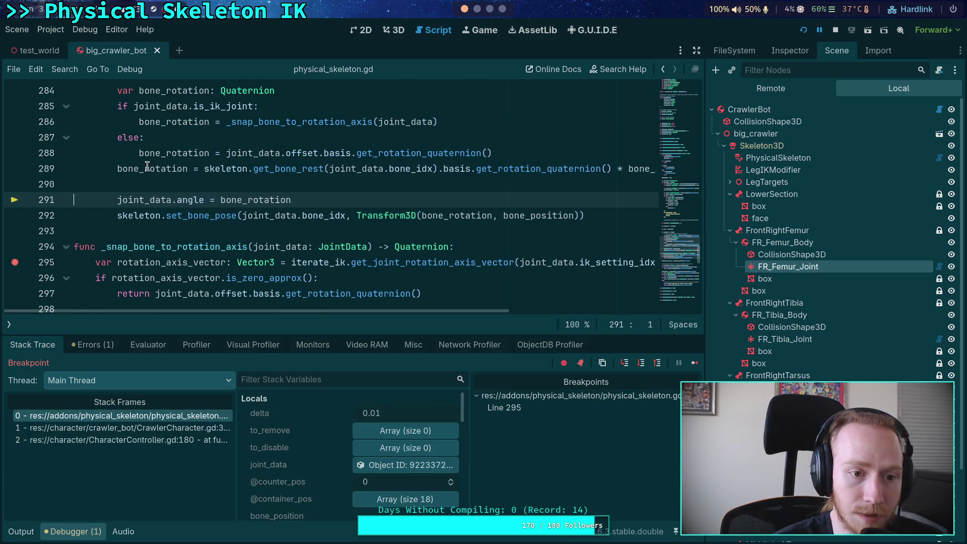
{"action": "mouse_move", "coordinate": [147, 166]}
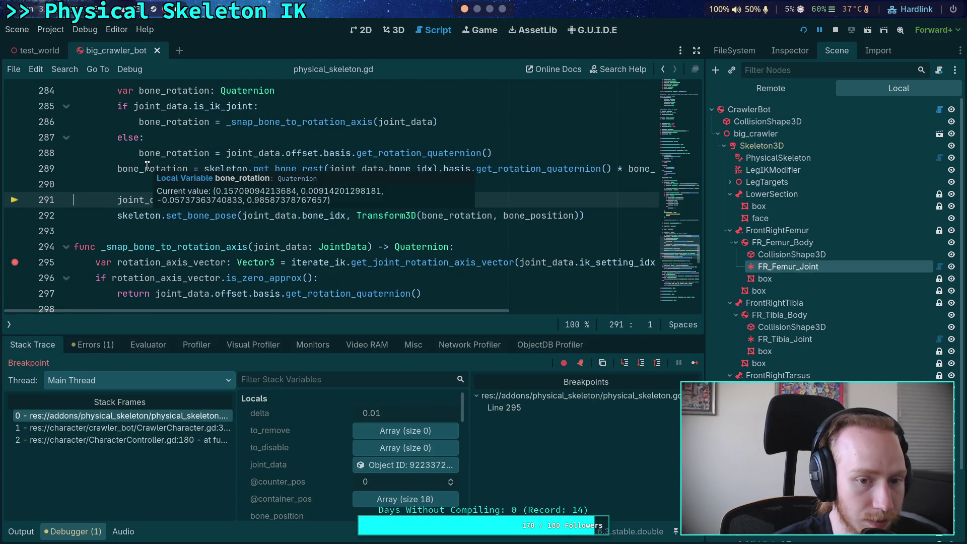
{"action": "scroll", "coordinate": [101, 184], "scroll_direction": "up", "scroll_amount": 1}
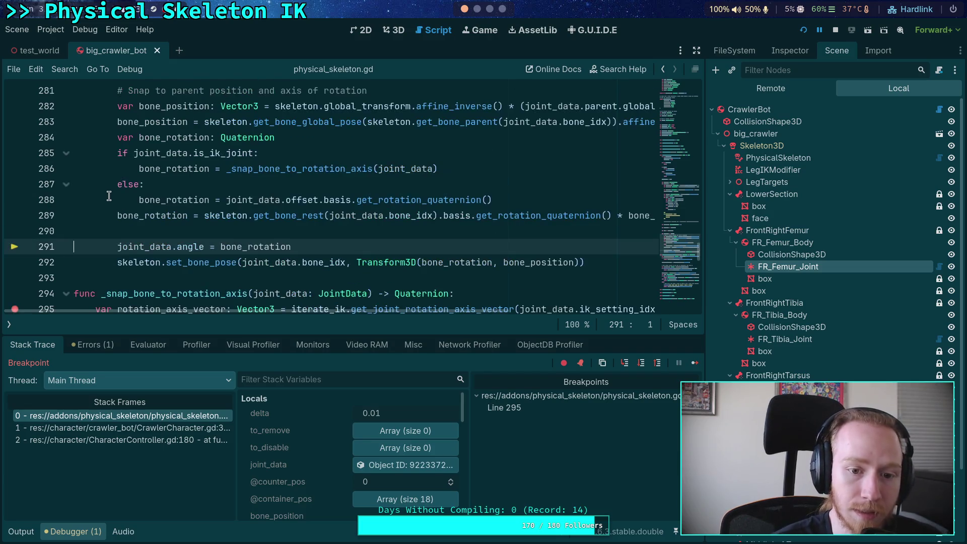
{"action": "scroll", "coordinate": [159, 213], "scroll_direction": "up", "scroll_amount": 1}
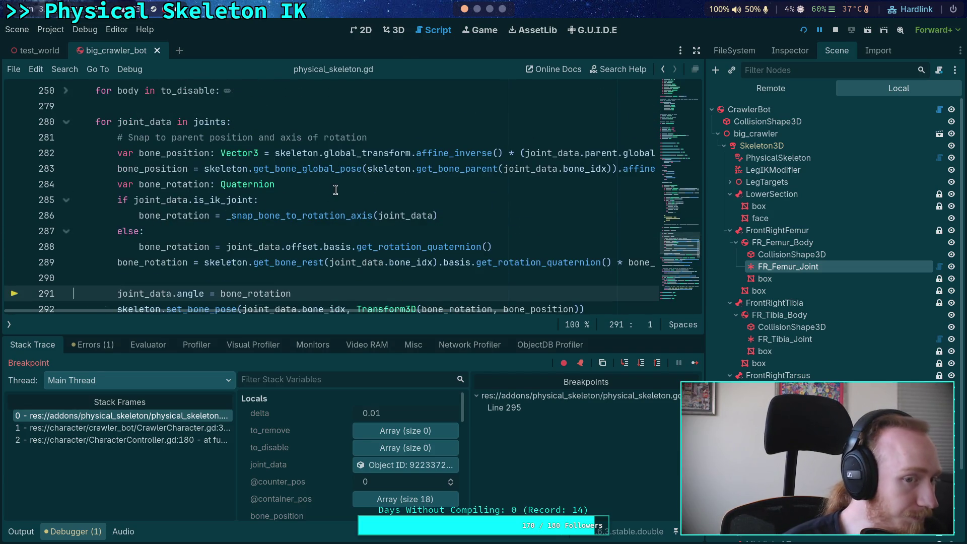
{"action": "scroll", "coordinate": [531, 306], "scroll_direction": "down", "scroll_amount": 1}
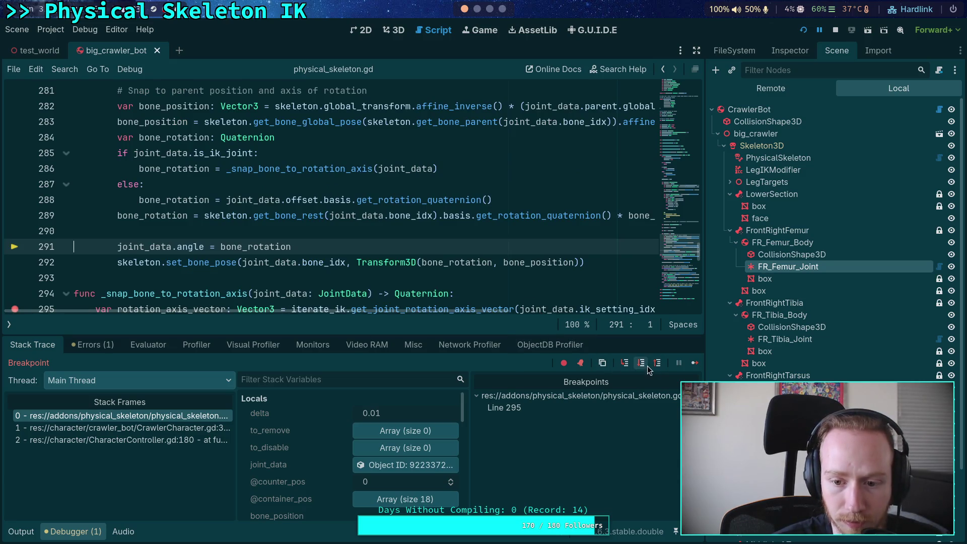
Step past the joint_data.angle assignment, select joint_data, and stop the debug session.
{"action": "left_click", "coordinate": [645, 365]}
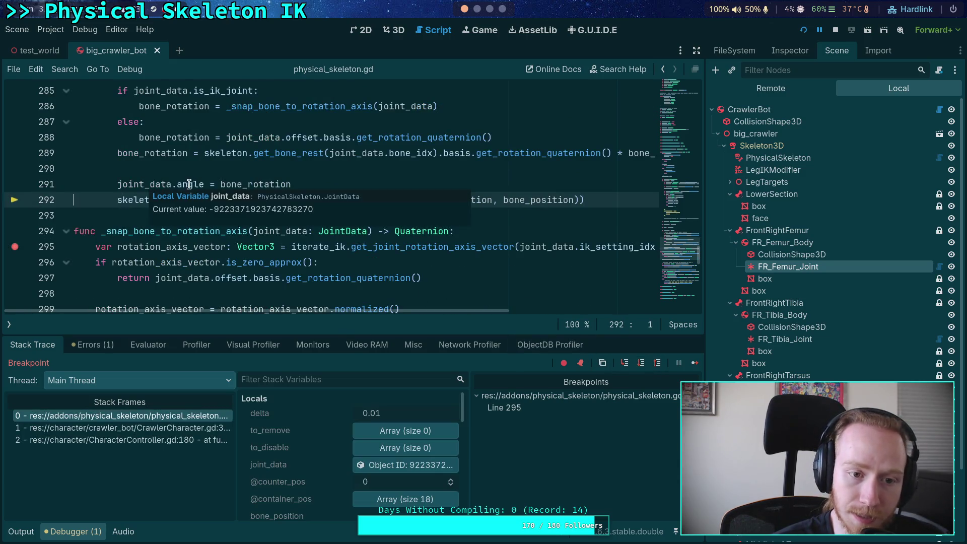
{"action": "mouse_move", "coordinate": [187, 184]}
{"action": "mouse_move", "coordinate": [237, 180]}
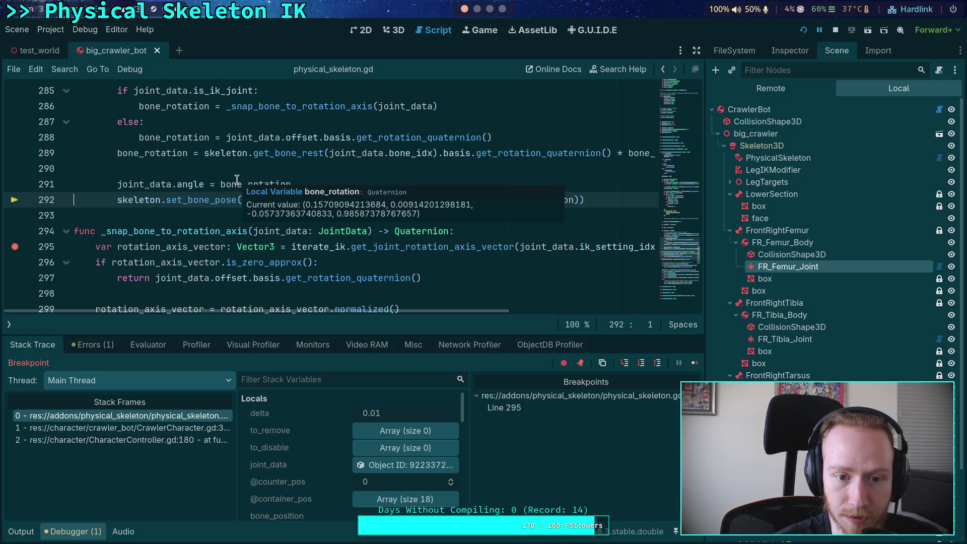
{"action": "left_click", "coordinate": [236, 183]}
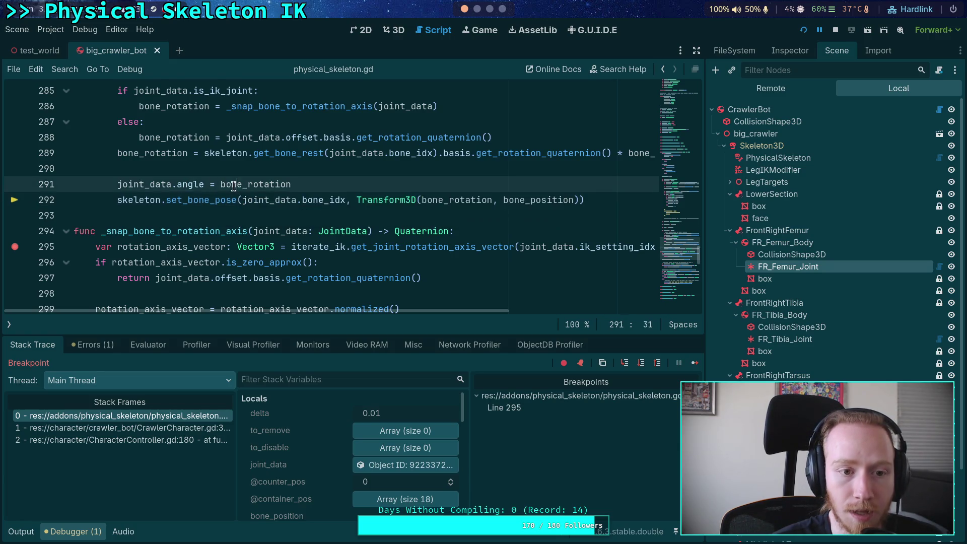
{"action": "double_click", "coordinate": [151, 184]}
{"action": "left_click", "coordinate": [834, 29]}
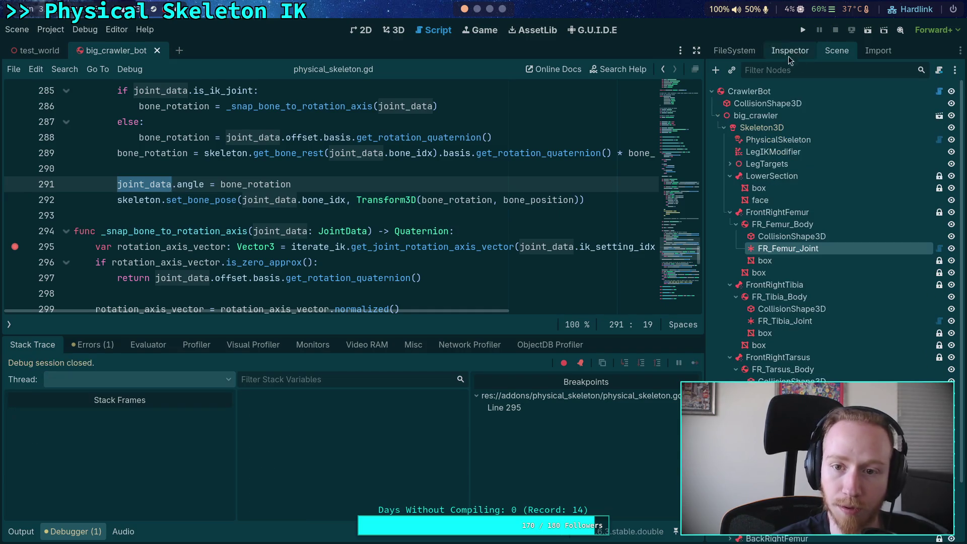
Move the joint_data.angle assignment above the rest-rotation line and tidy the blank lines.
{"action": "left_click", "coordinate": [263, 184]}
{"action": "key", "text": "alt+Up"}
{"action": "key", "text": "alt+Up"}
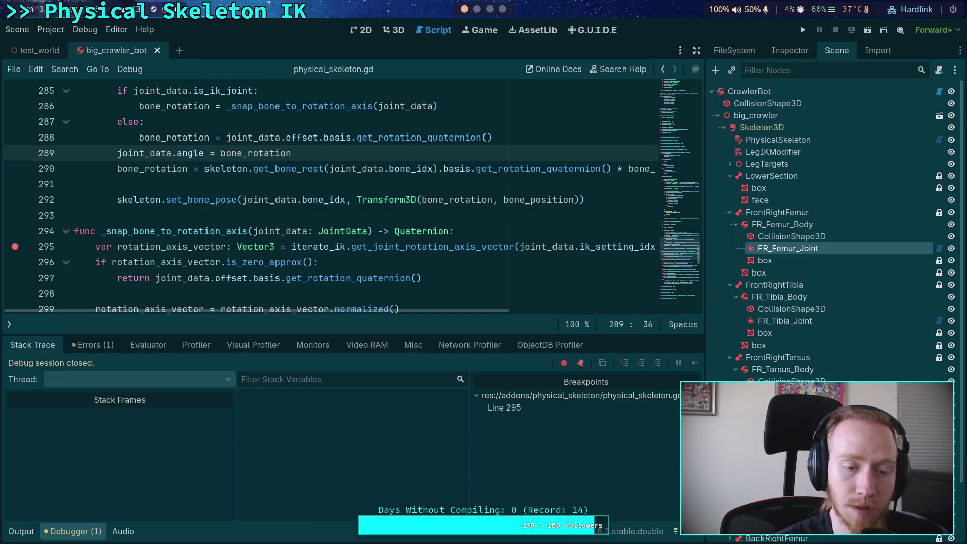
{"action": "left_click", "coordinate": [499, 143]}
{"action": "key", "text": "Return"}
{"action": "left_click", "coordinate": [301, 201]}
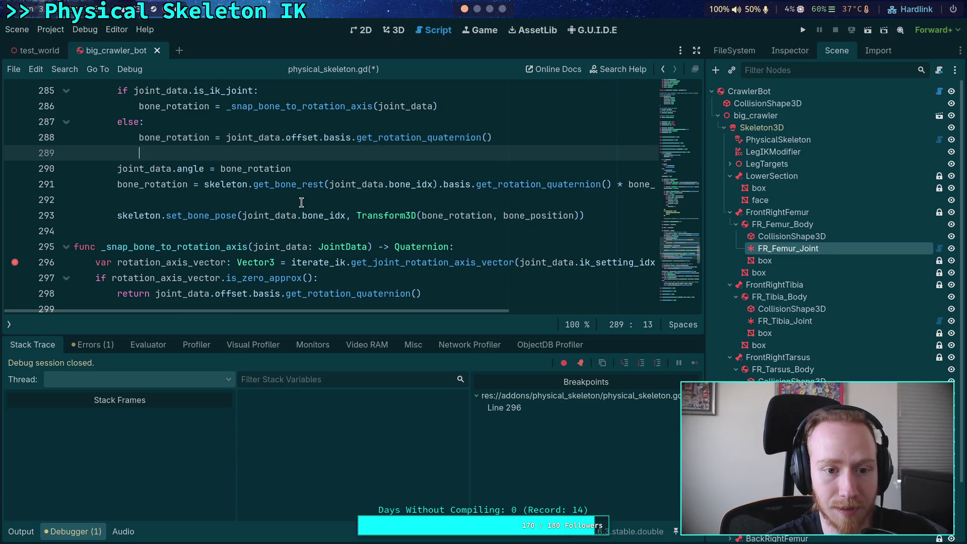
{"action": "key", "text": "BackSpace"}
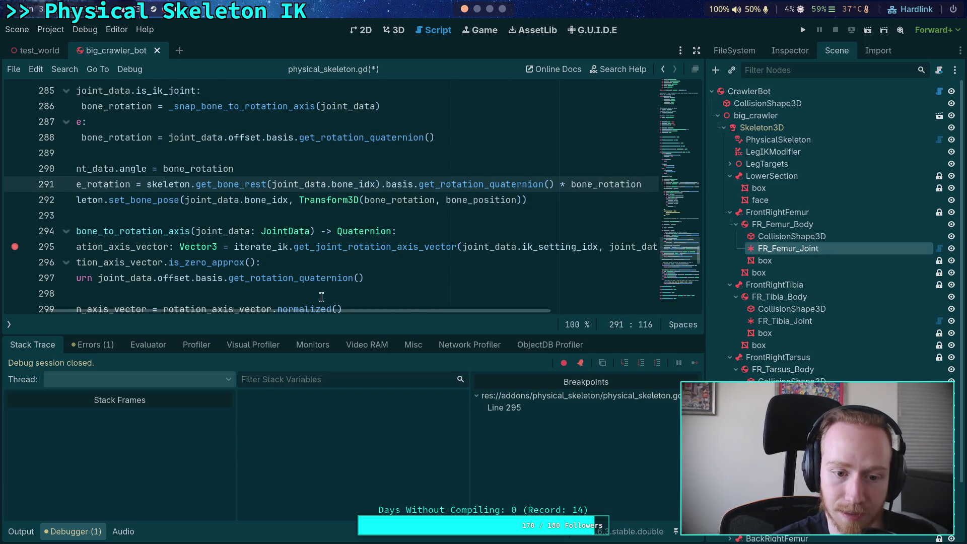
{"action": "left_click_drag", "start_coordinate": [418, 310], "coordinate": [373, 310]}
{"action": "left_click", "coordinate": [351, 168]}
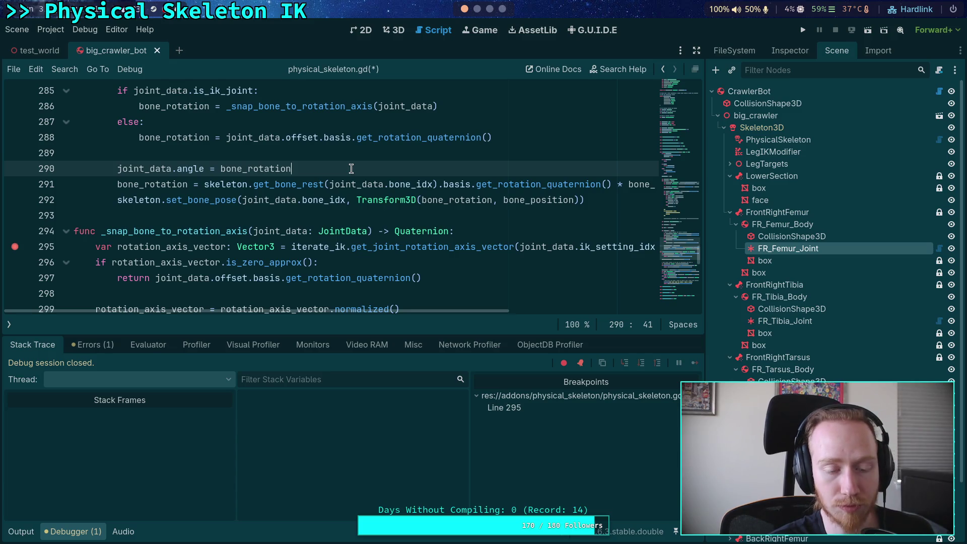
{"action": "scroll", "coordinate": [355, 171], "scroll_direction": "up", "scroll_amount": 1}
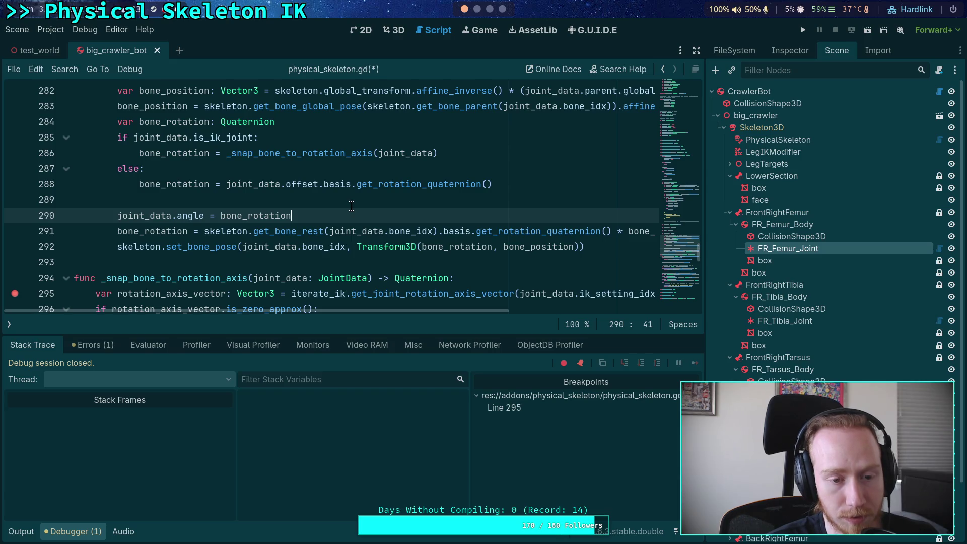
{"action": "scroll", "coordinate": [351, 206], "scroll_direction": "up", "scroll_amount": 1}
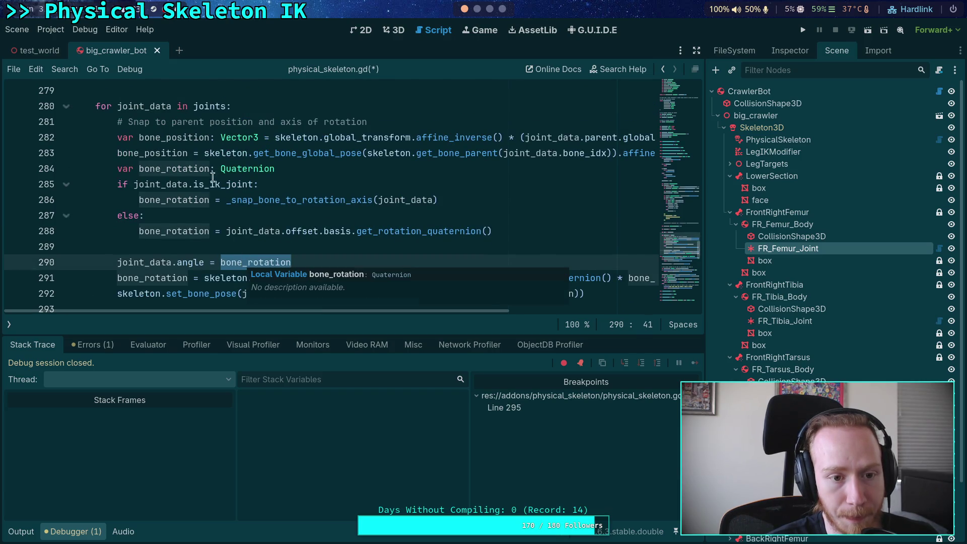
{"action": "mouse_move", "coordinate": [347, 310]}
{"action": "left_mouse_down"}
{"action": "mouse_move", "coordinate": [365, 318]}
{"action": "mouse_move", "coordinate": [347, 316]}
{"action": "left_mouse_up"}
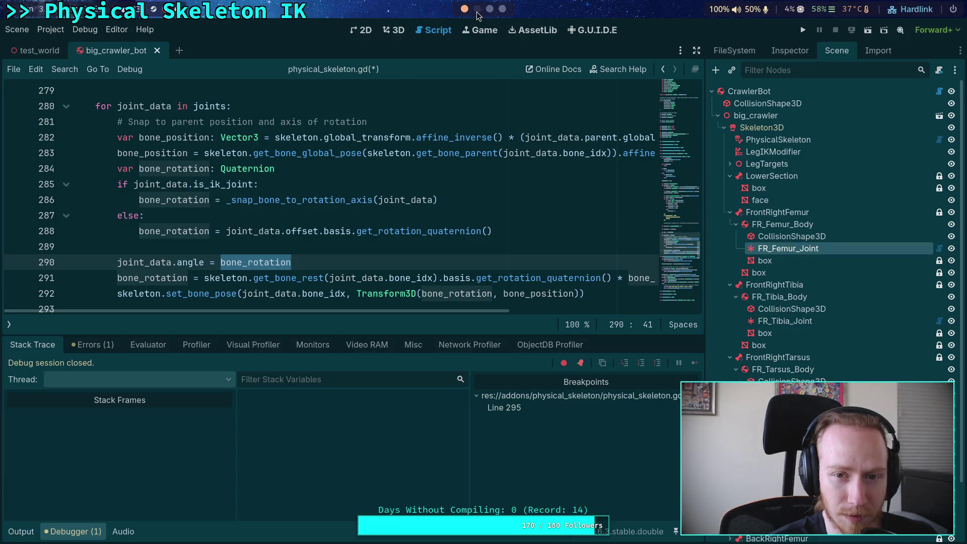
Run git diff on the project in the planet-game terminal window.
{"action": "key", "text": "super+2"}
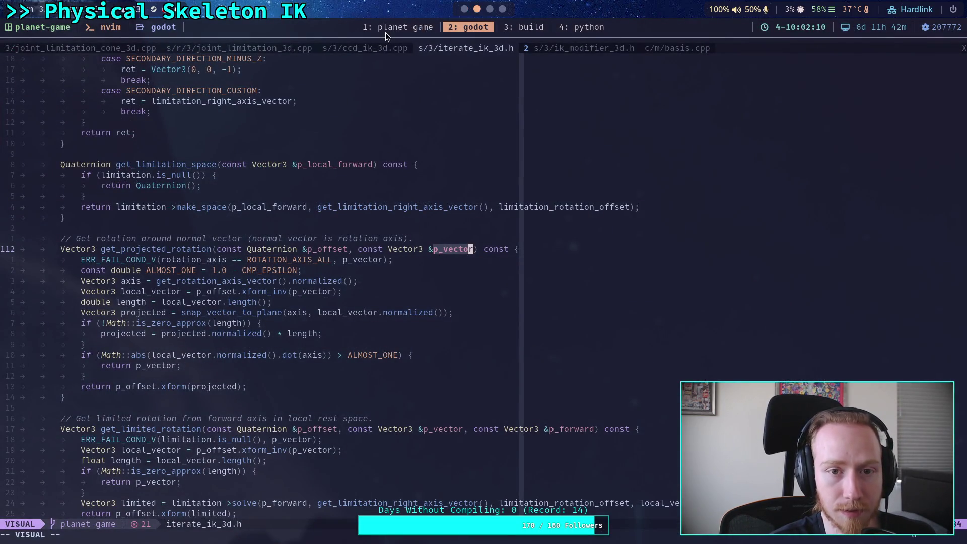
{"action": "left_click", "coordinate": [385, 32]}
{"action": "key", "text": "q"}
{"action": "key", "text": "Up"}
{"action": "key", "text": "Return"}
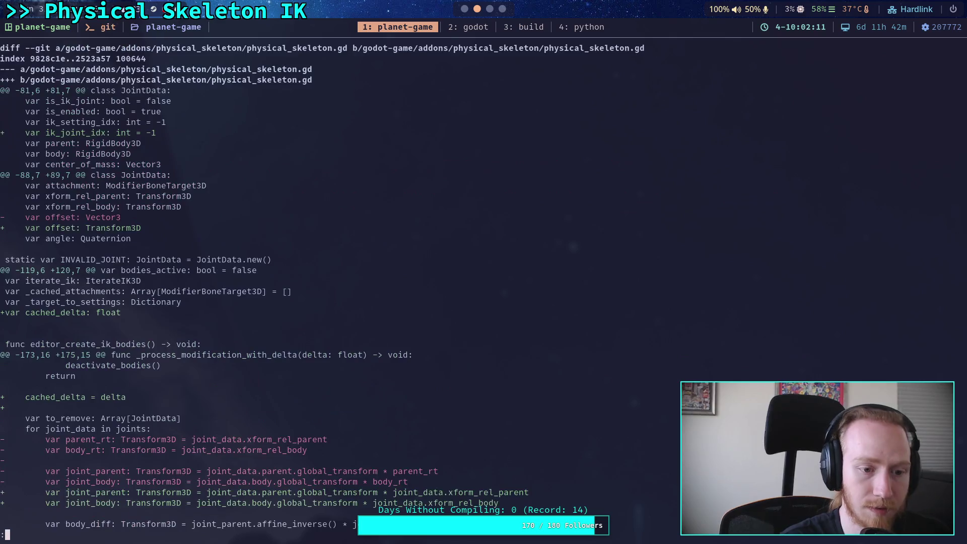
Page through the physical_skeleton.gd diff to the new snapping loop, then switch to nvim.
{"action": "key", "text": "space"}
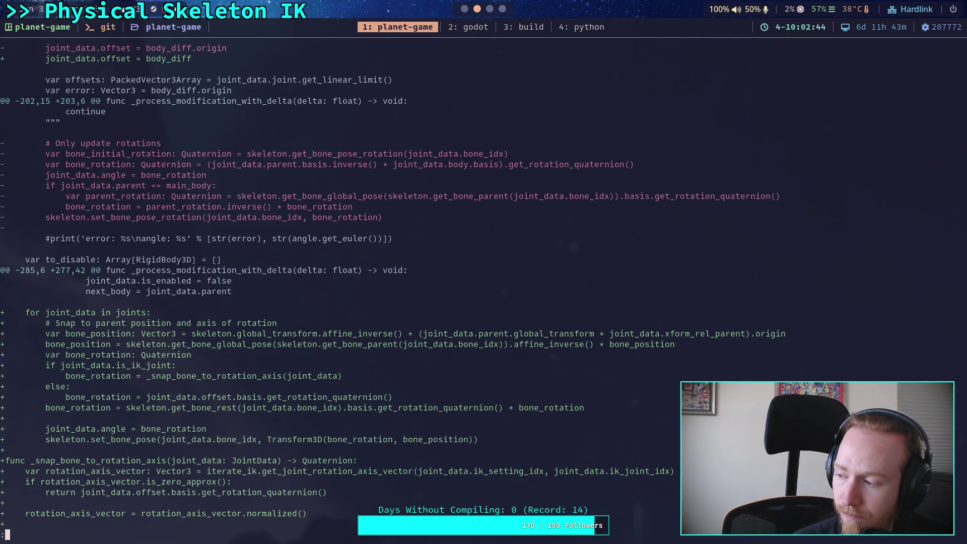
{"action": "key", "text": "super+2"}
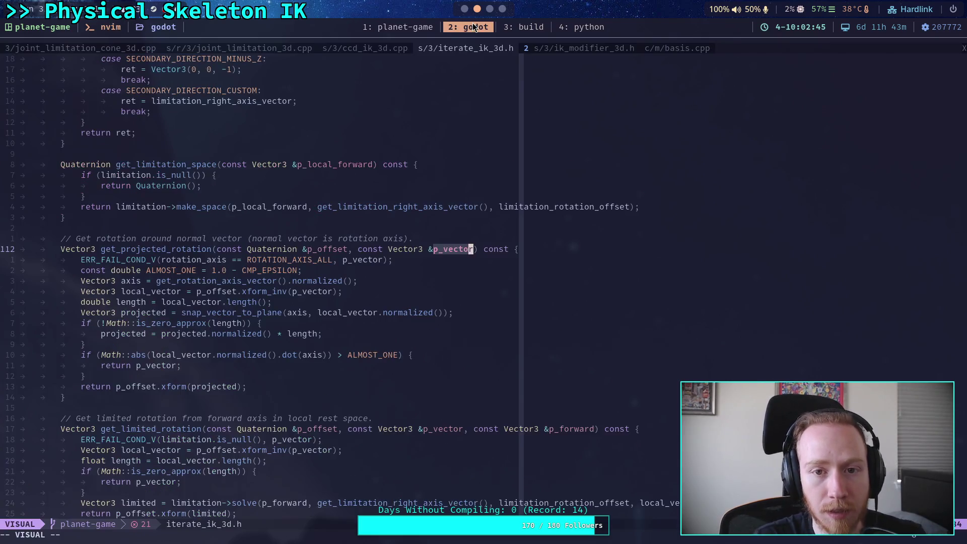
Show the crawler in 3D, reread the old rotation code in the diff, then return to Godot.
{"action": "left_click", "coordinate": [393, 32]}
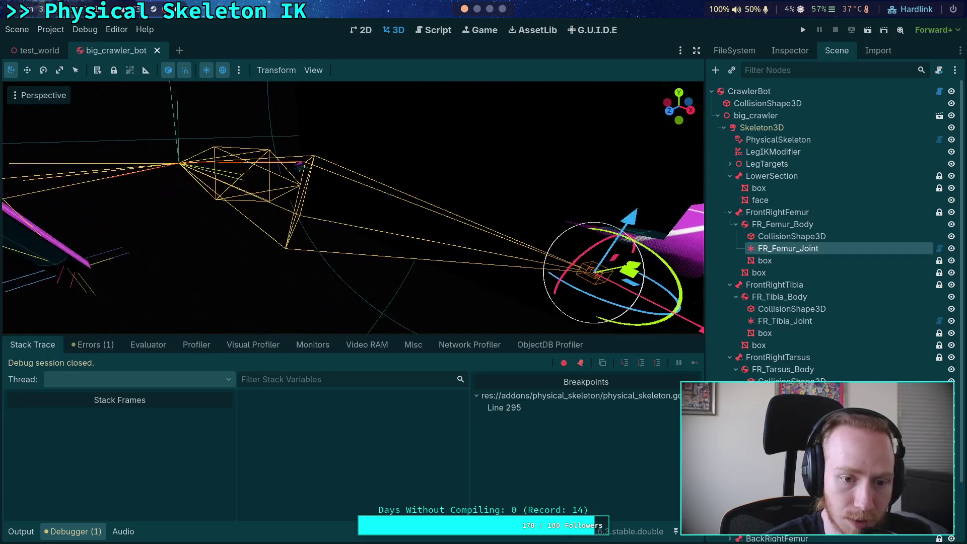
{"action": "left_click", "coordinate": [476, 13]}
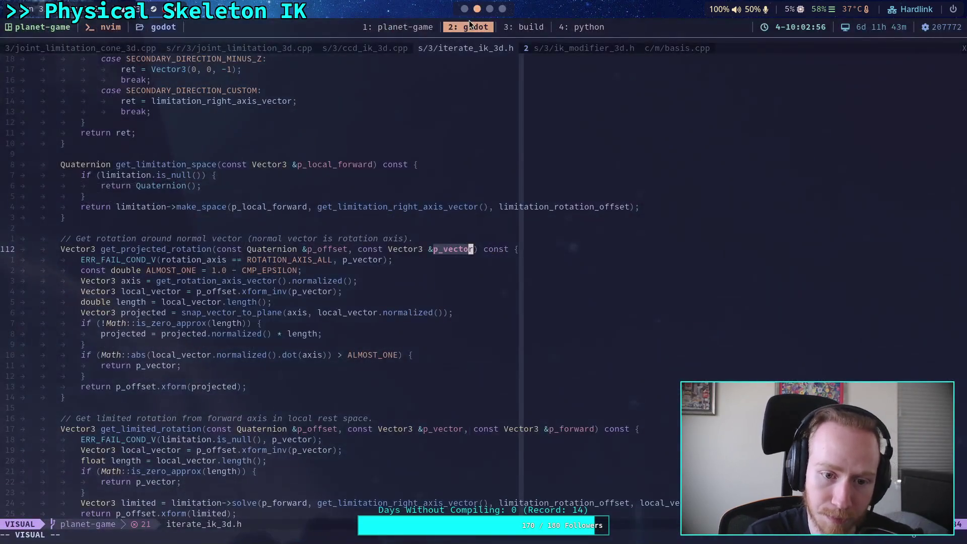
{"action": "left_click", "coordinate": [406, 25]}
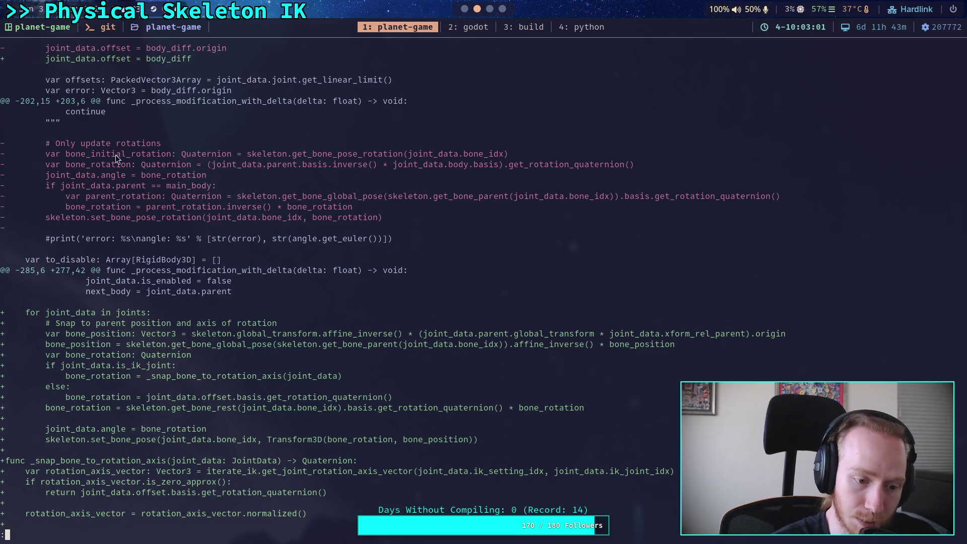
{"action": "scroll", "coordinate": [192, 219], "scroll_direction": "up", "scroll_amount": 1}
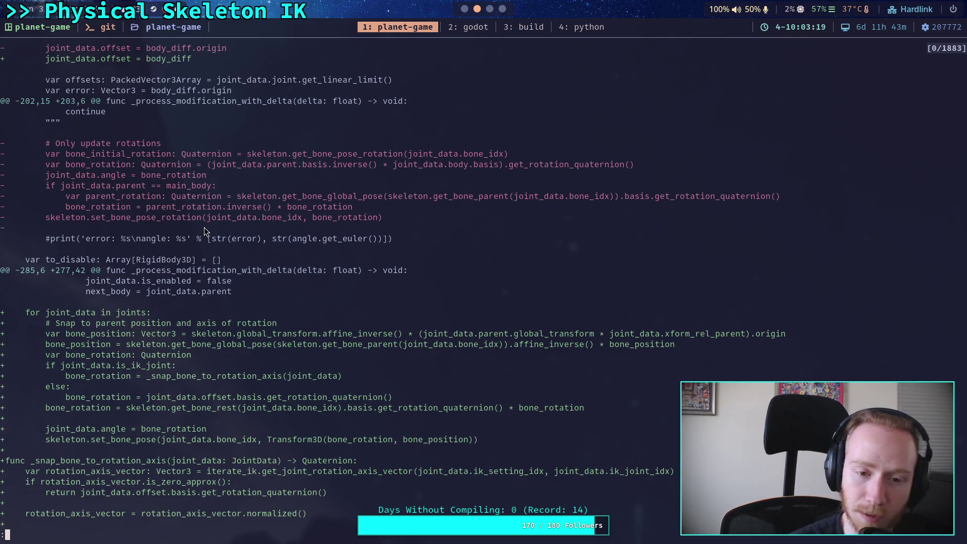
{"action": "left_click", "coordinate": [466, 14]}
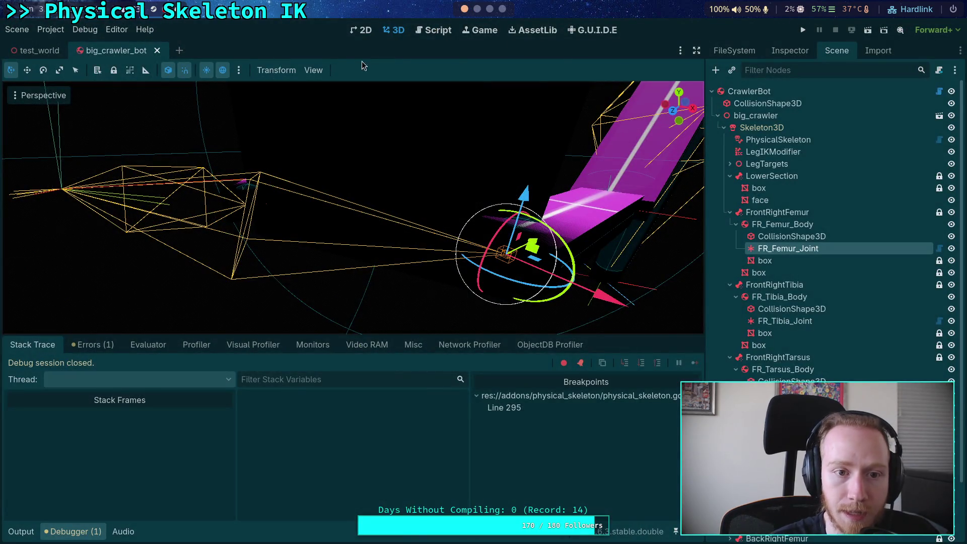
Reopen physical_skeleton.gd and start a new line below the rest-rotation line.
{"action": "left_click", "coordinate": [448, 34]}
{"action": "left_click", "coordinate": [308, 248]}
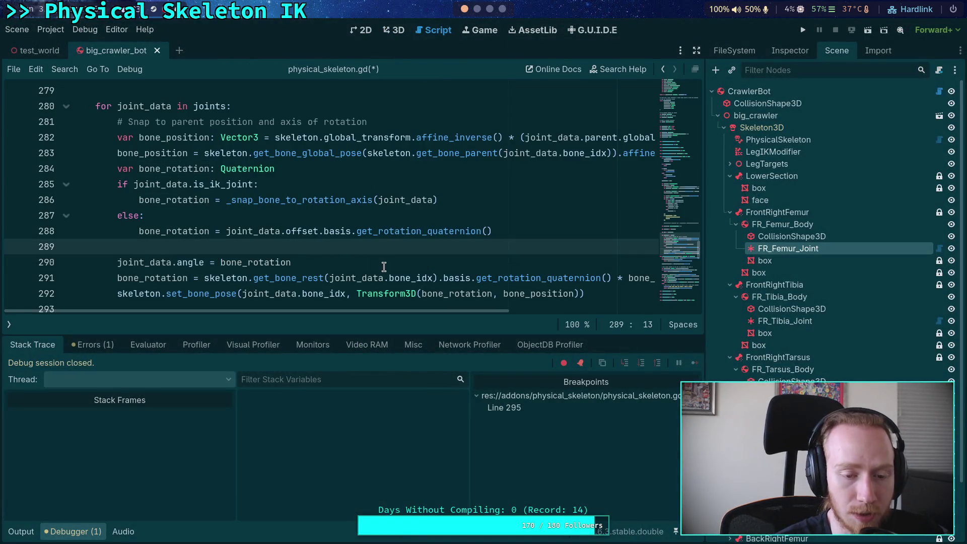
{"action": "left_click", "coordinate": [385, 263]}
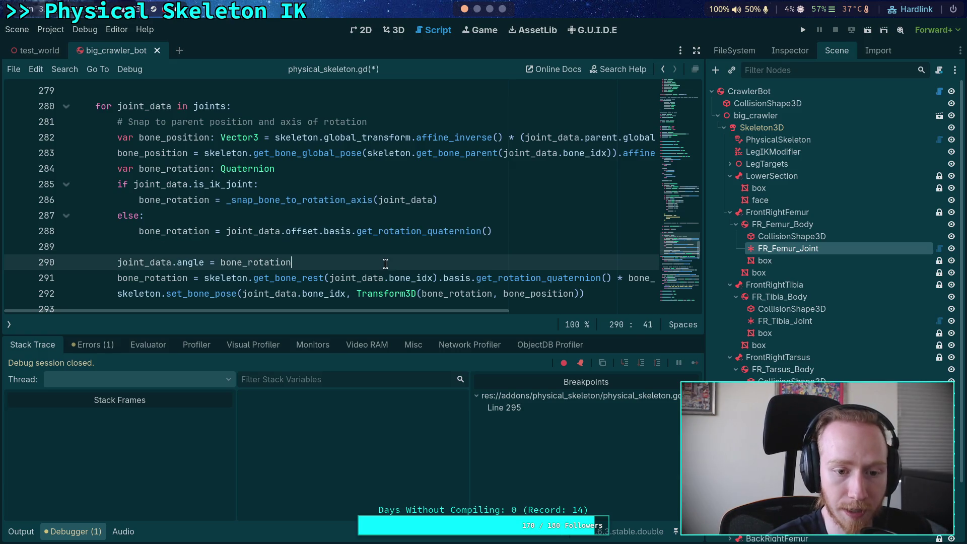
{"action": "scroll", "coordinate": [408, 247], "scroll_direction": "down", "scroll_amount": 3}
{"action": "double_click", "coordinate": [408, 230]}
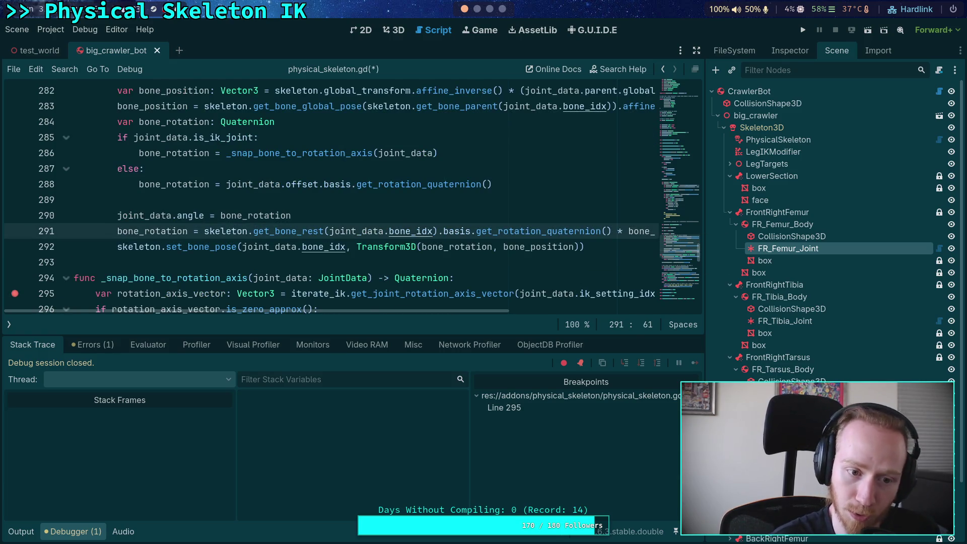
{"action": "key", "text": "ctrl+Return"}
Write var last_pose: Transform3D = skeleton.get_bone_pose(joint_data.bone_idx) and run the game.
{"action": "type", "text": "var last_pose: Tr"}
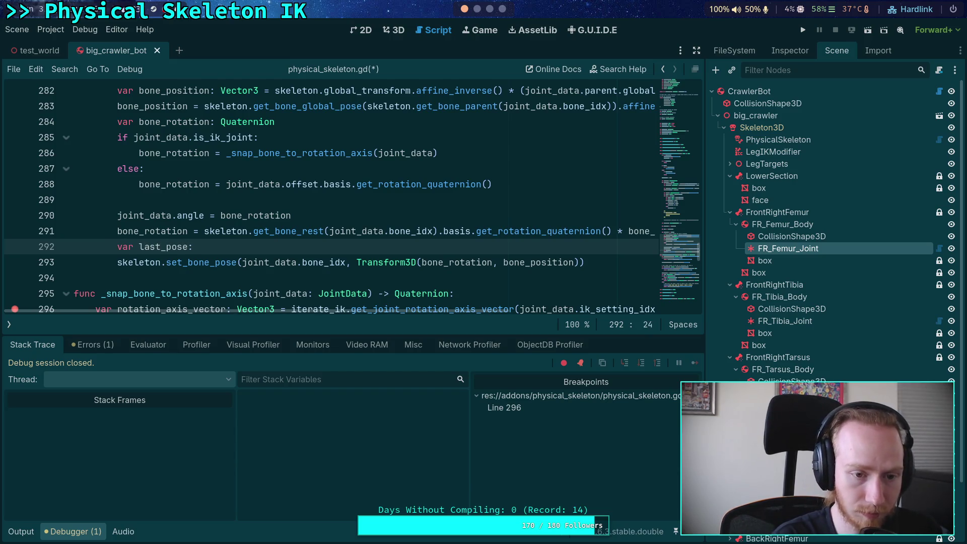
{"action": "type", "text": "ansform3D "}
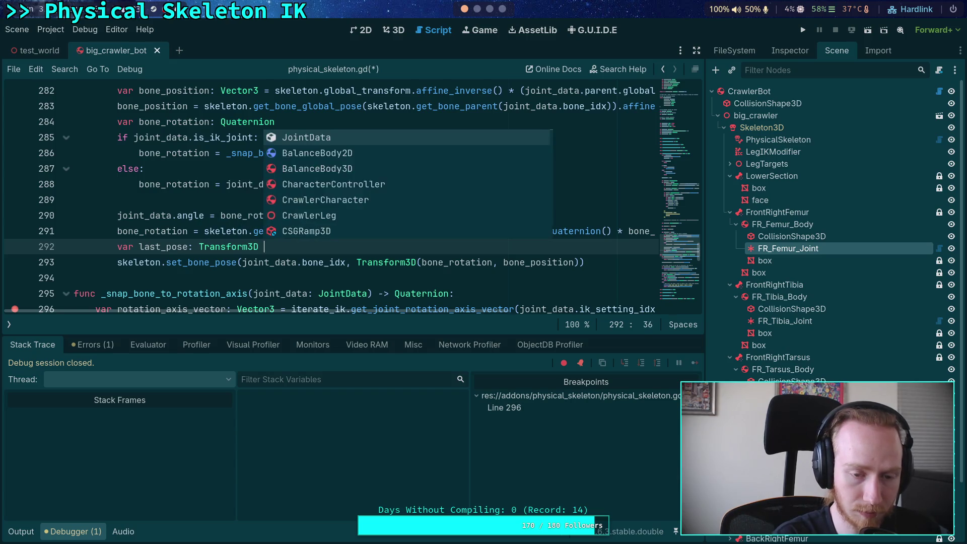
{"action": "type", "text": "= skelet"}
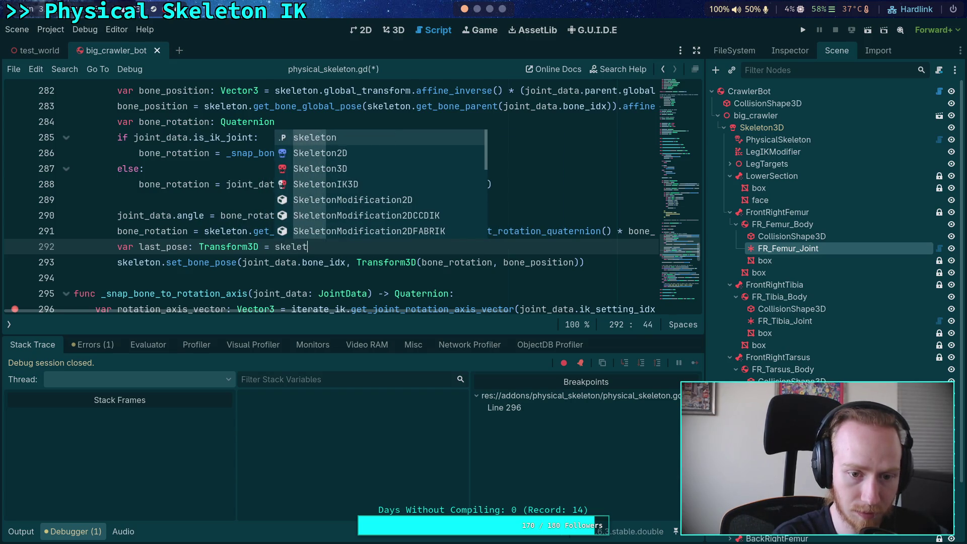
{"action": "type", "text": "on.get_bone"}
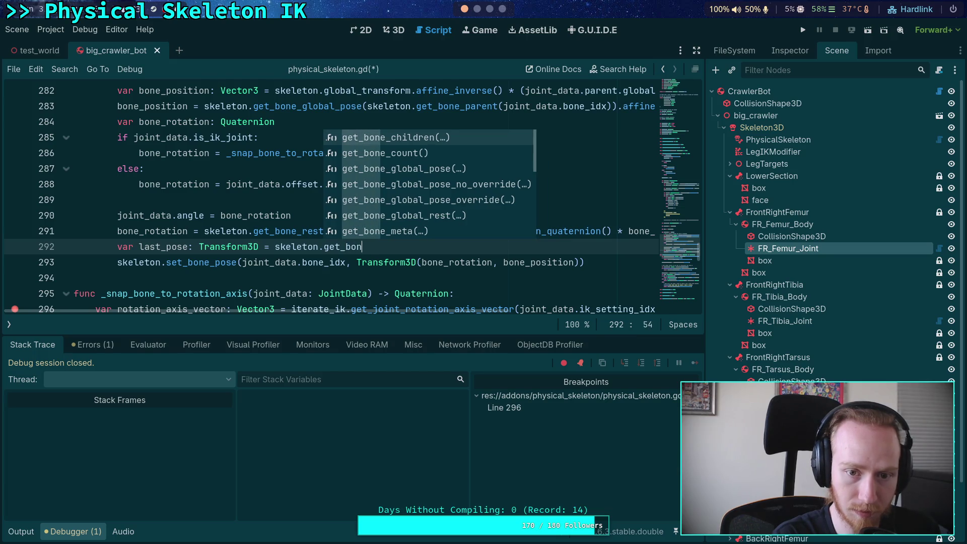
{"action": "key", "text": "Down"}
{"action": "key", "text": "Down"}
{"action": "key", "text": "Down"}
{"action": "key", "text": "Down"}
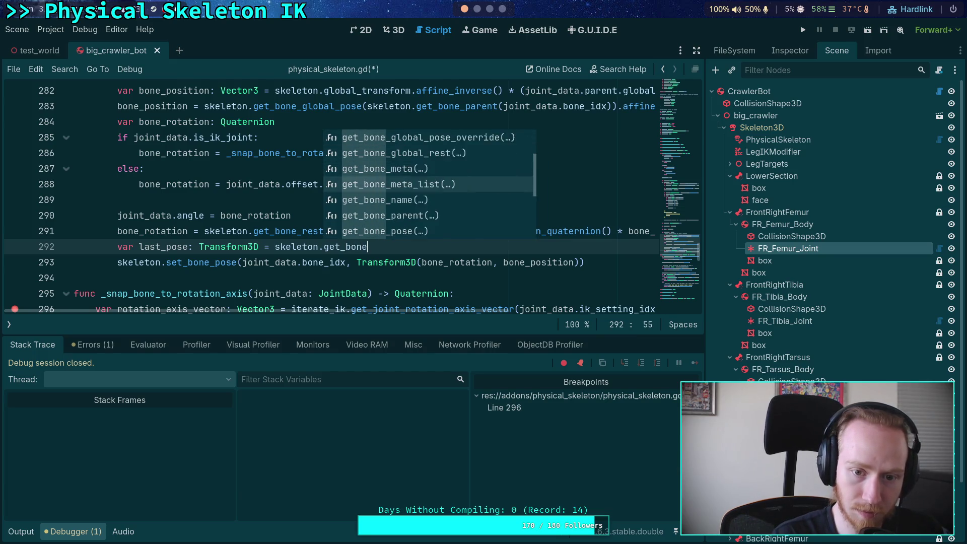
{"action": "key", "text": "Return"}
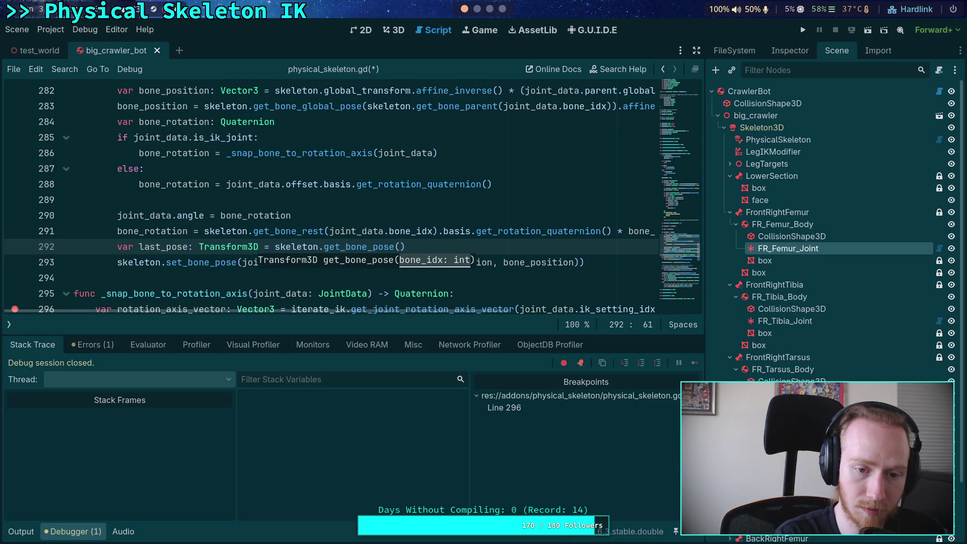
{"action": "type", "text": "joint_"}
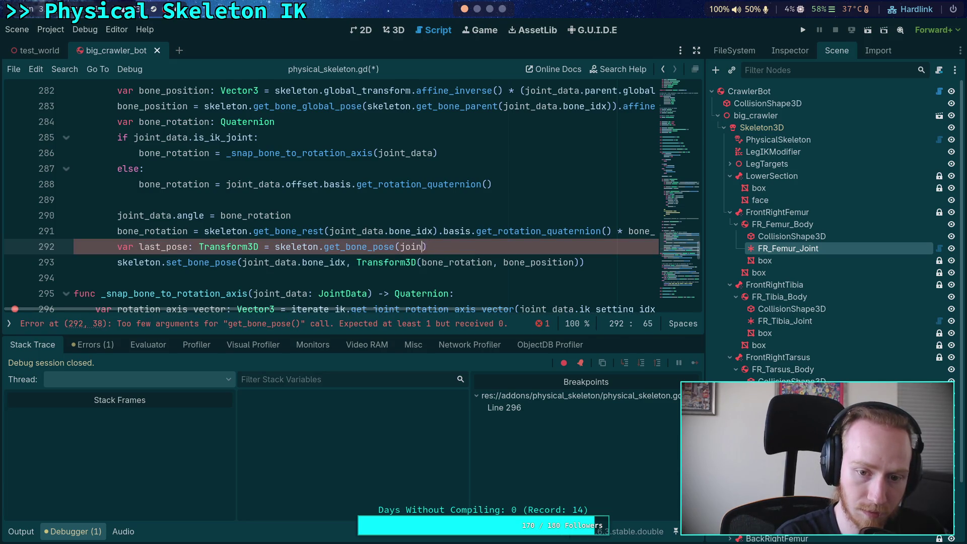
{"action": "type", "text": "data,"}
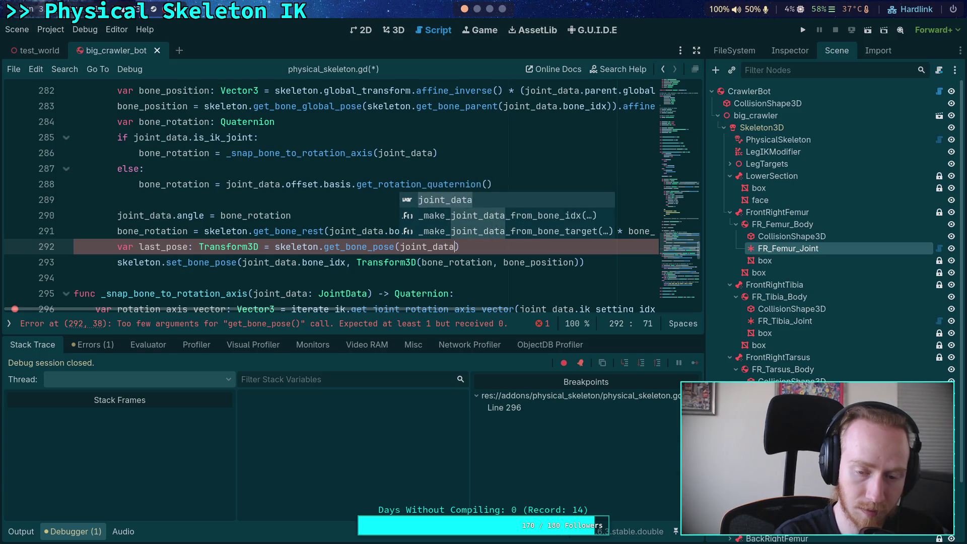
{"action": "key", "text": "BackSpace"}
{"action": "type", "text": "."}
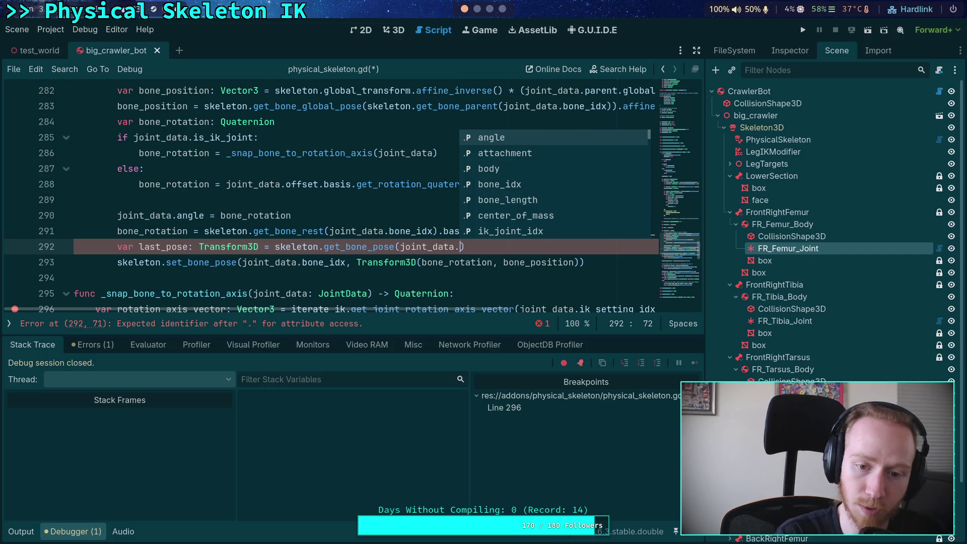
{"action": "type", "text": "bone"}
{"action": "key", "text": "Return"}
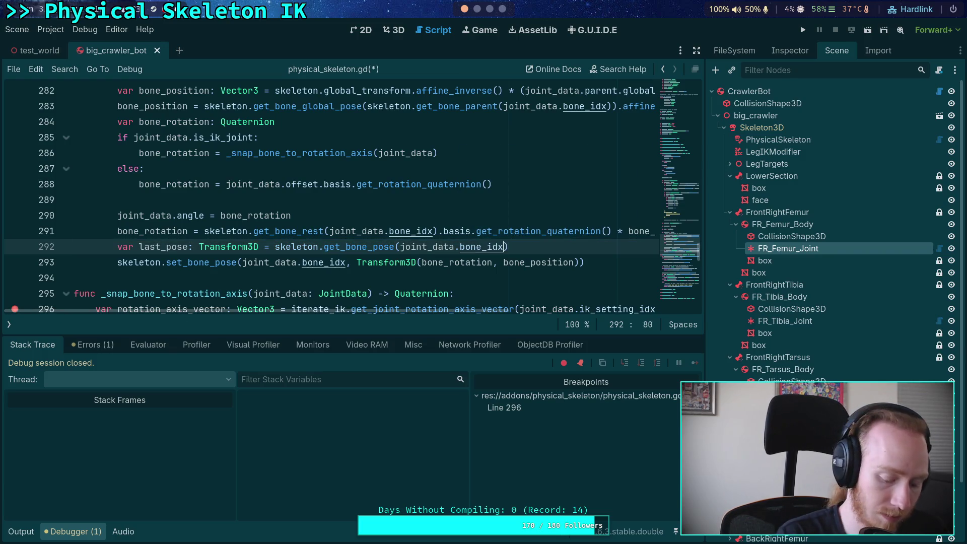
{"action": "key", "text": "F5"}
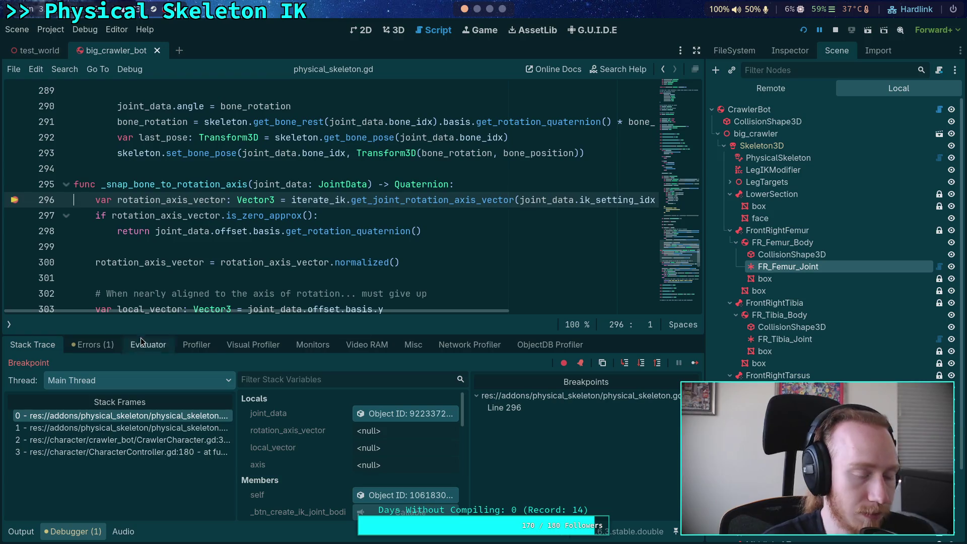
Step through the snap function and return to its caller.
{"action": "left_click", "coordinate": [641, 363]}
{"action": "left_click", "coordinate": [641, 362]}
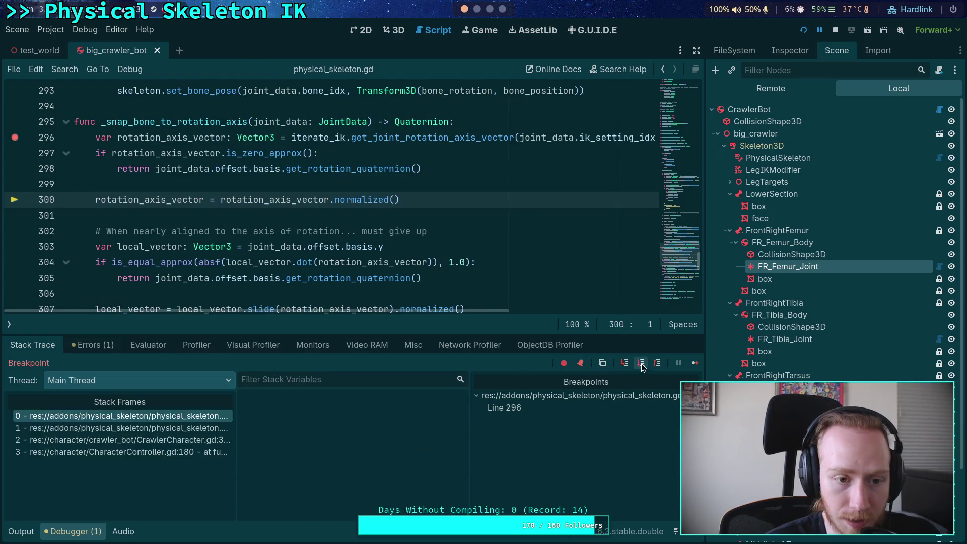
{"action": "left_click", "coordinate": [640, 362]}
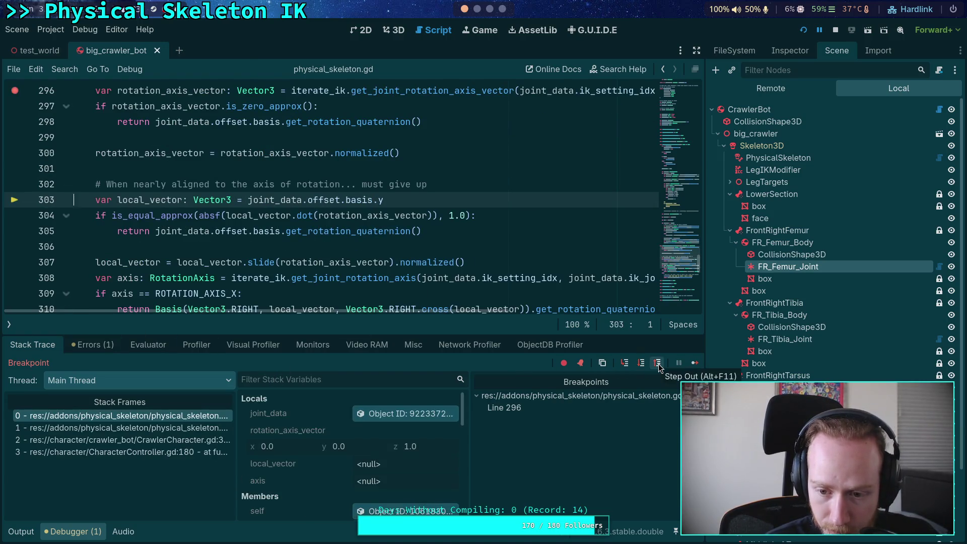
{"action": "left_click", "coordinate": [657, 364]}
{"action": "scroll", "coordinate": [235, 232], "scroll_direction": "up", "scroll_amount": 1}
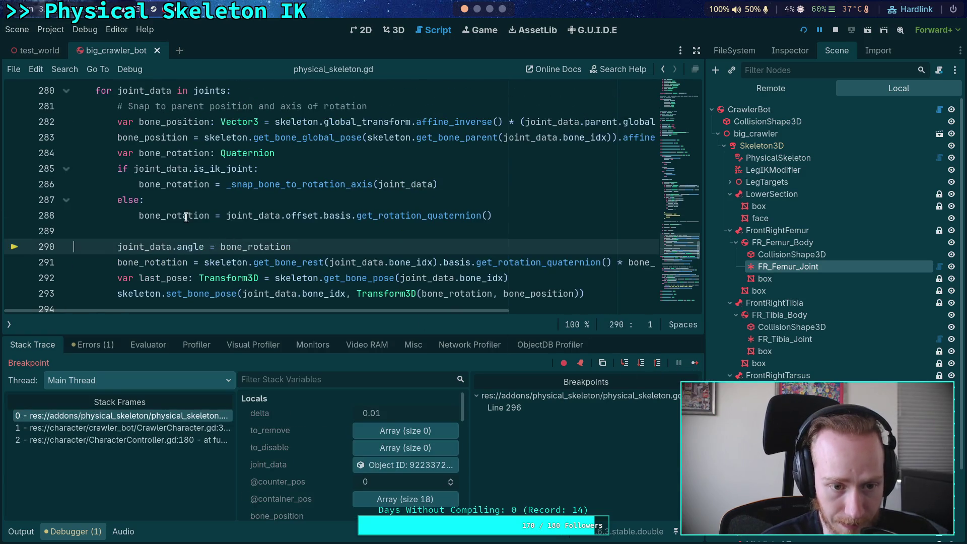
{"action": "mouse_move", "coordinate": [186, 216]}
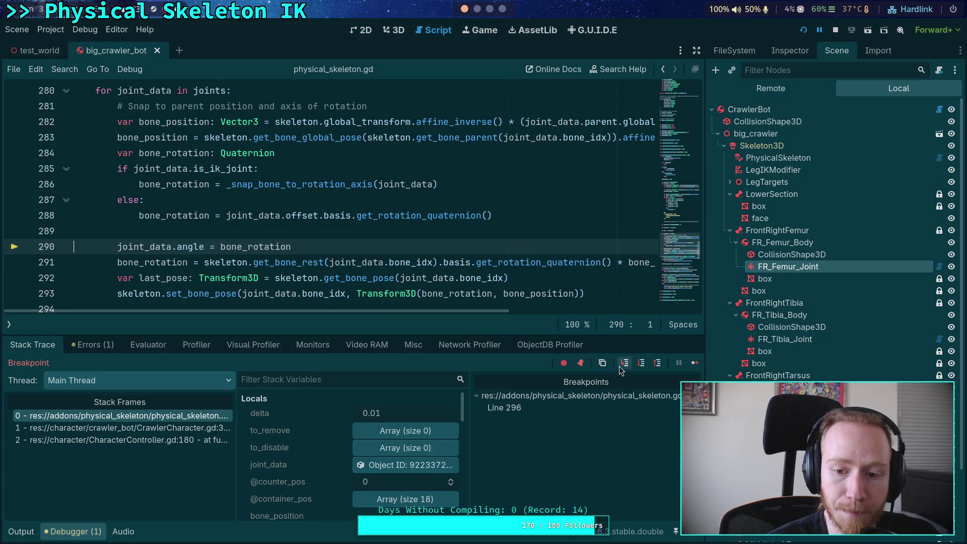
Step over lines 290–292 to capture and inspect last_pose.
{"action": "left_click", "coordinate": [643, 363]}
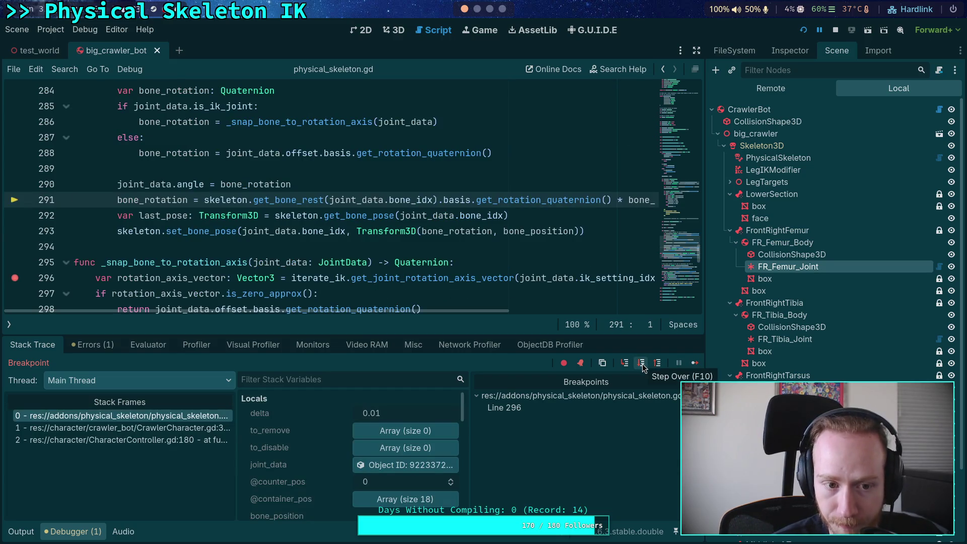
{"action": "left_click", "coordinate": [641, 364]}
{"action": "mouse_move", "coordinate": [162, 185]}
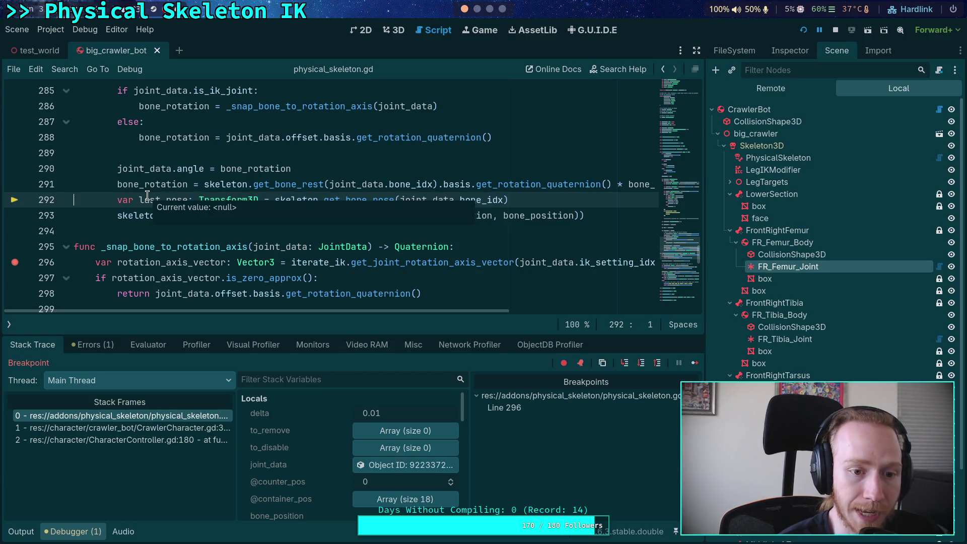
{"action": "left_click", "coordinate": [648, 364]}
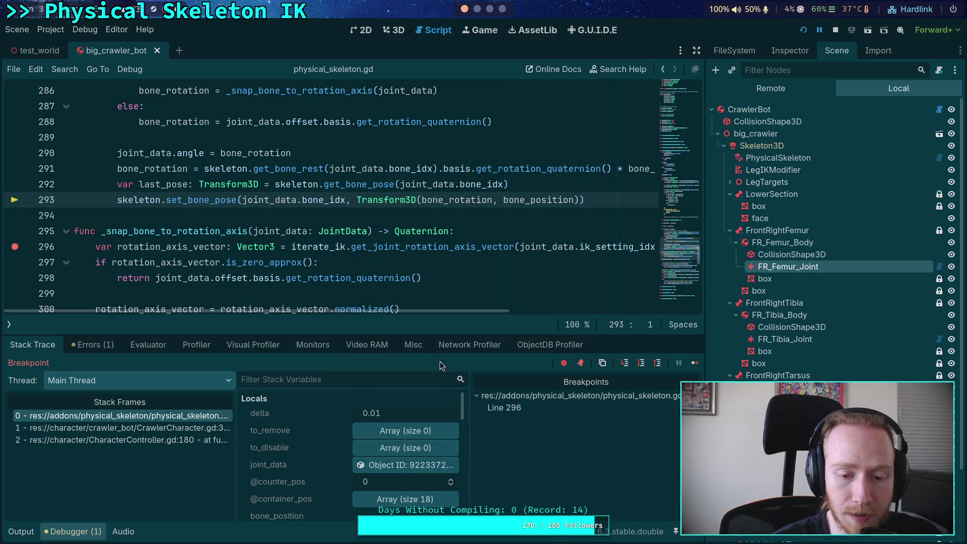
Hide the side docks, enlarge the debugger panel, and stop the debug session.
{"action": "left_click", "coordinate": [698, 52]}
{"action": "mouse_move", "coordinate": [503, 334]}
{"action": "left_mouse_down"}
{"action": "mouse_move", "coordinate": [428, 257]}
{"action": "mouse_move", "coordinate": [480, 206]}
{"action": "mouse_move", "coordinate": [484, 191]}
{"action": "left_mouse_up"}
{"action": "scroll", "coordinate": [401, 220], "scroll_direction": "down", "scroll_amount": 1}
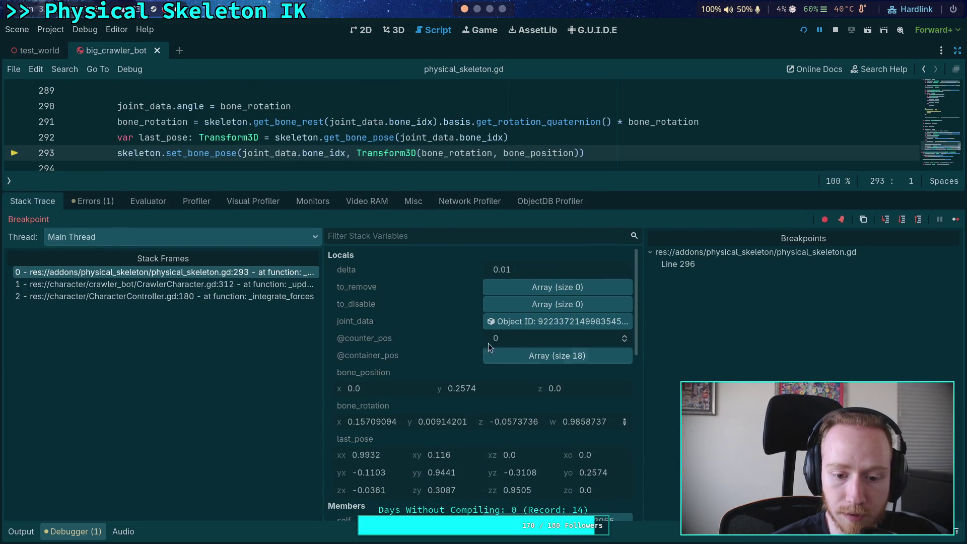
{"action": "scroll", "coordinate": [636, 317], "scroll_direction": "down", "scroll_amount": 2}
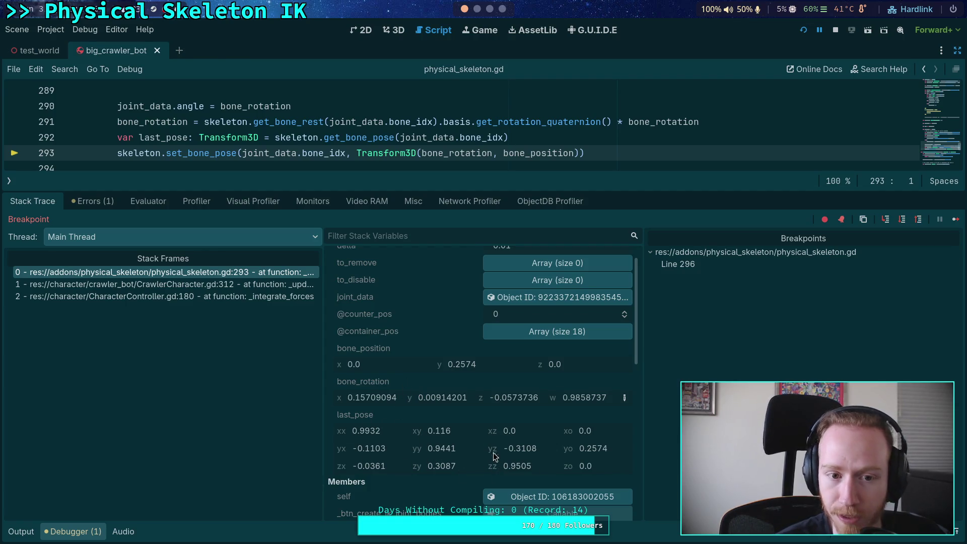
{"action": "left_click", "coordinate": [836, 30]}
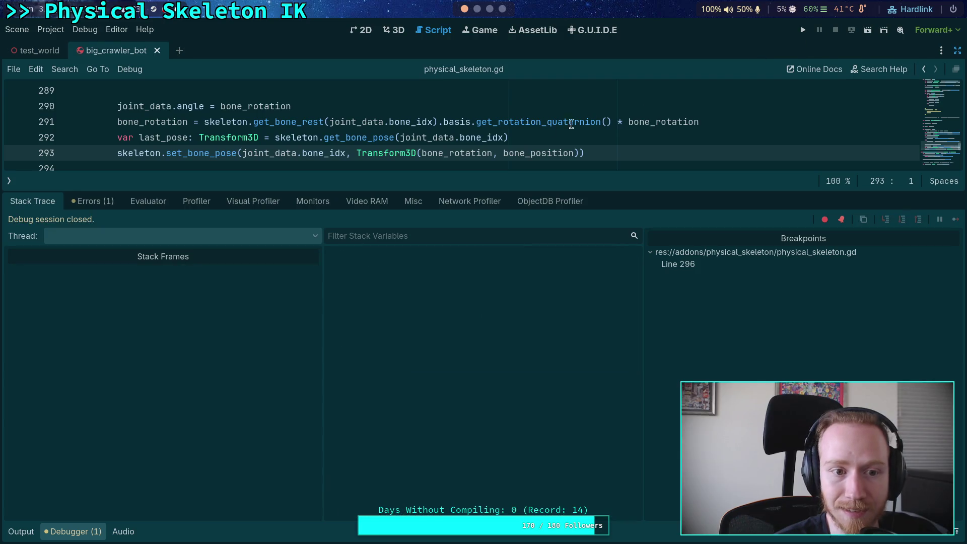
Change the last_pose call to get_bone_pose_position, leaving an empty line below.
{"action": "left_click", "coordinate": [186, 137]}
{"action": "left_click_drag", "start_coordinate": [185, 137], "coordinate": [175, 137]}
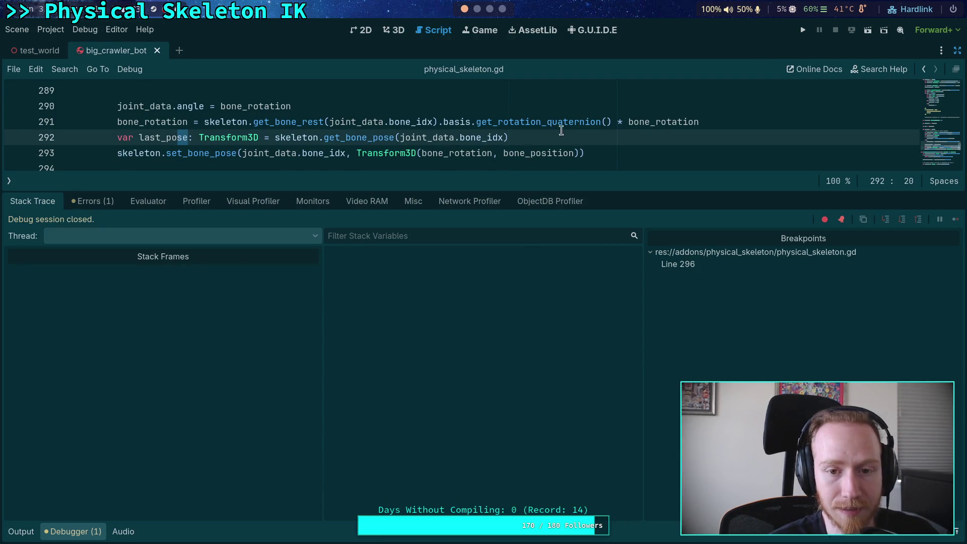
{"action": "left_click", "coordinate": [592, 135]}
{"action": "key", "text": "Return"}
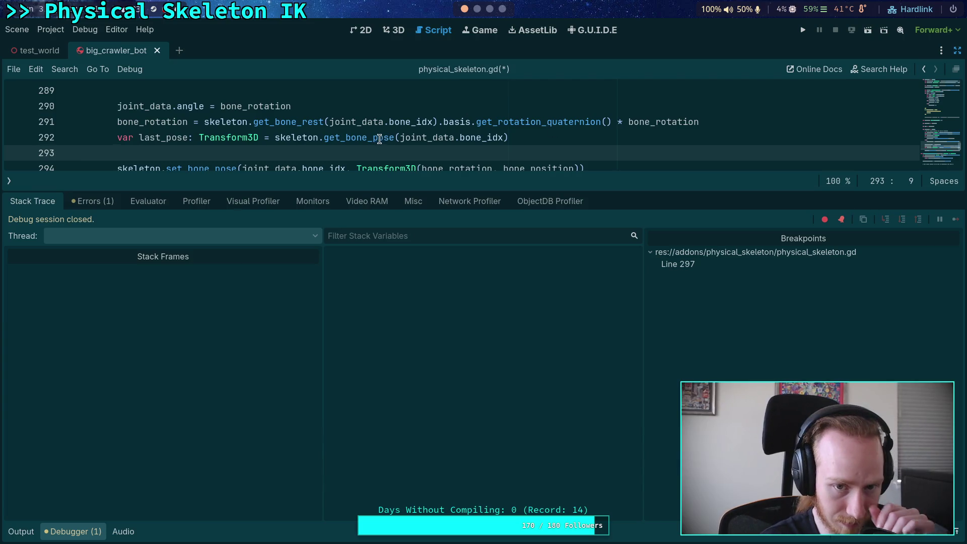
{"action": "left_click_drag", "start_coordinate": [378, 138], "coordinate": [394, 141]}
{"action": "type", "text": "s"}
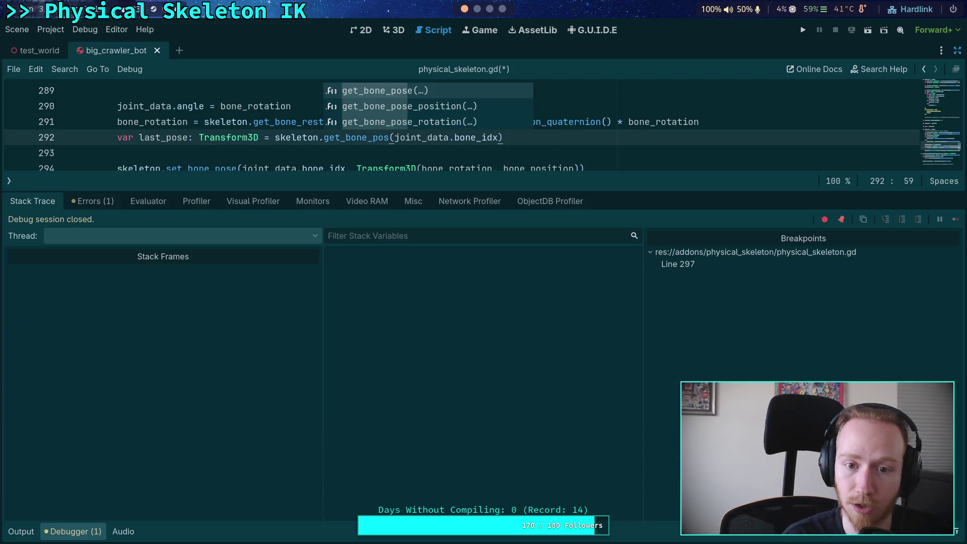
{"action": "key", "text": "Down"}
{"action": "key", "text": "Return"}
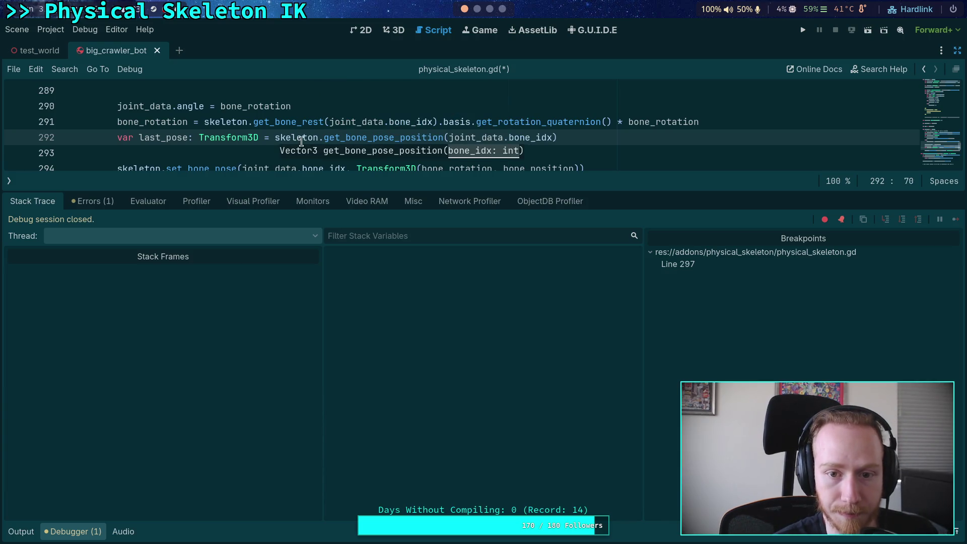
Rename last_pose to last_position and change its type to Vector3.
{"action": "left_click_drag", "start_coordinate": [167, 139], "coordinate": [189, 140]}
{"action": "type", "text": "position"}
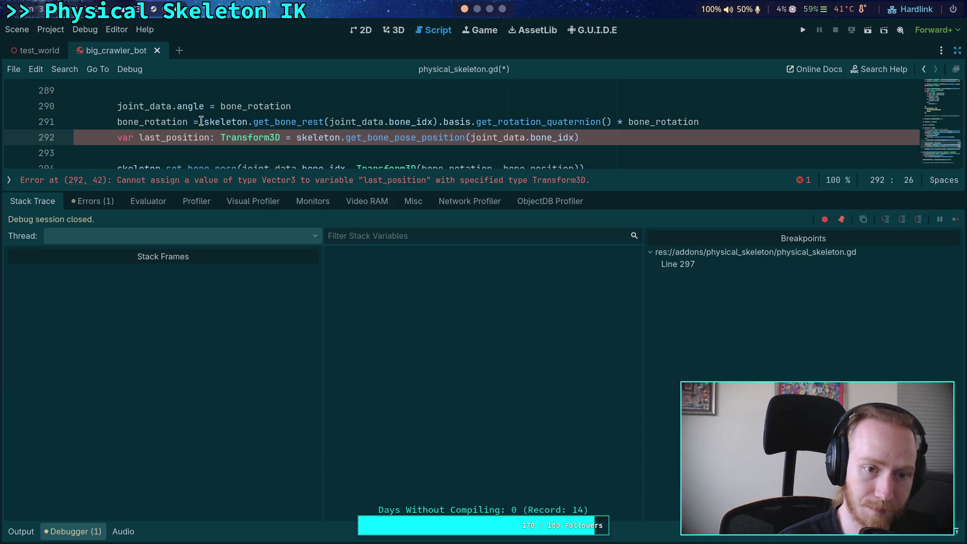
{"action": "double_click", "coordinate": [242, 139]}
{"action": "type", "text": "Vector"}
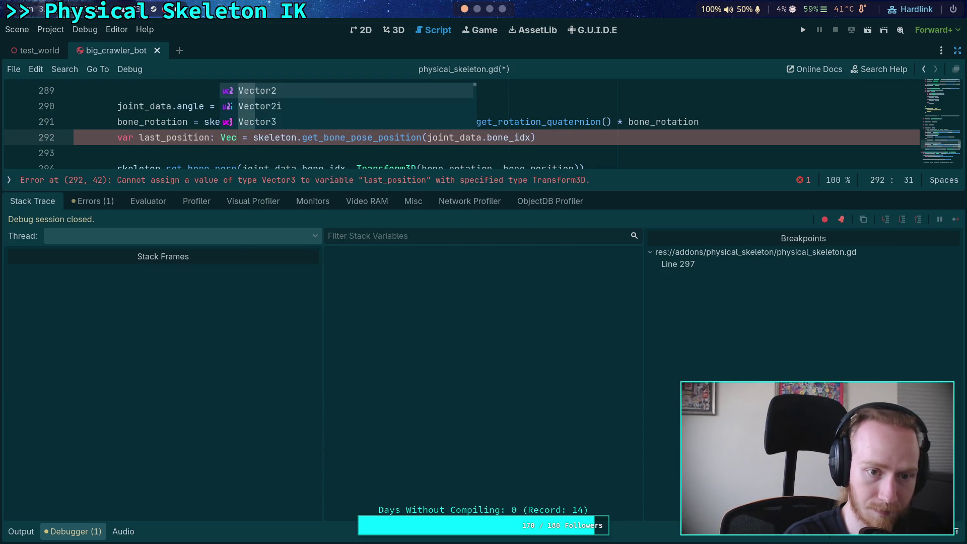
{"action": "type", "text": "3"}
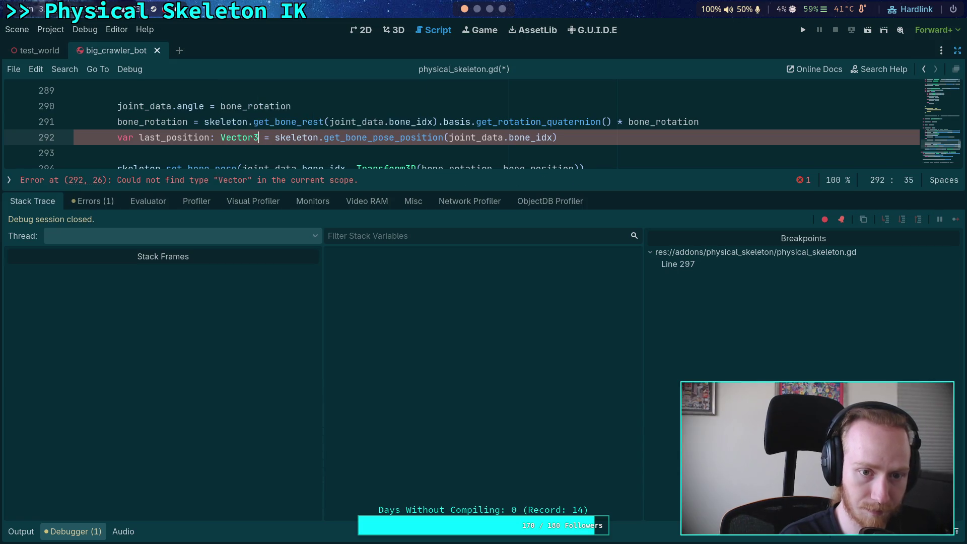
{"action": "key", "text": "Return"}
Add var last_rotation: Quaternion = skeleton.get_bone_pose_rotation(joint_data.bone_idx) and run the game.
{"action": "type", "text": "var las"}
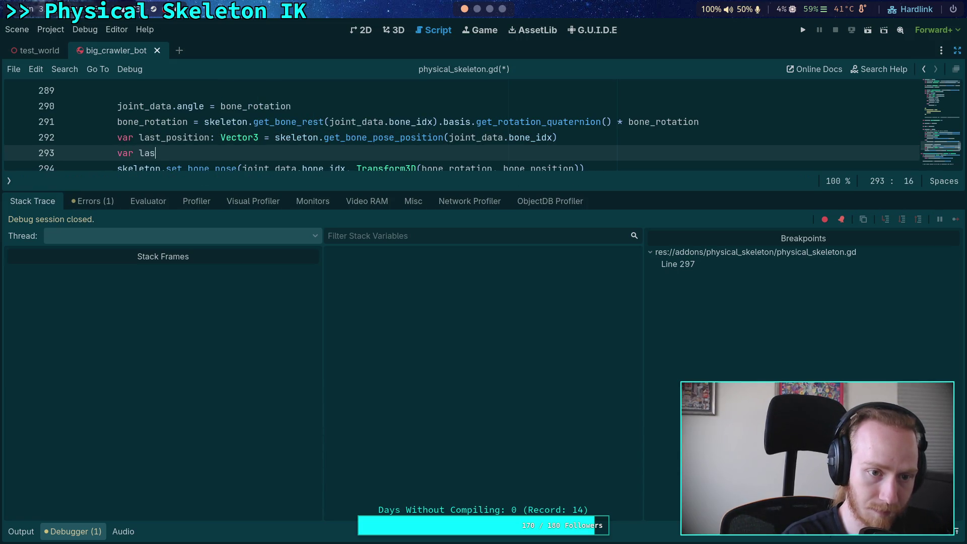
{"action": "type", "text": "t_rotation: "}
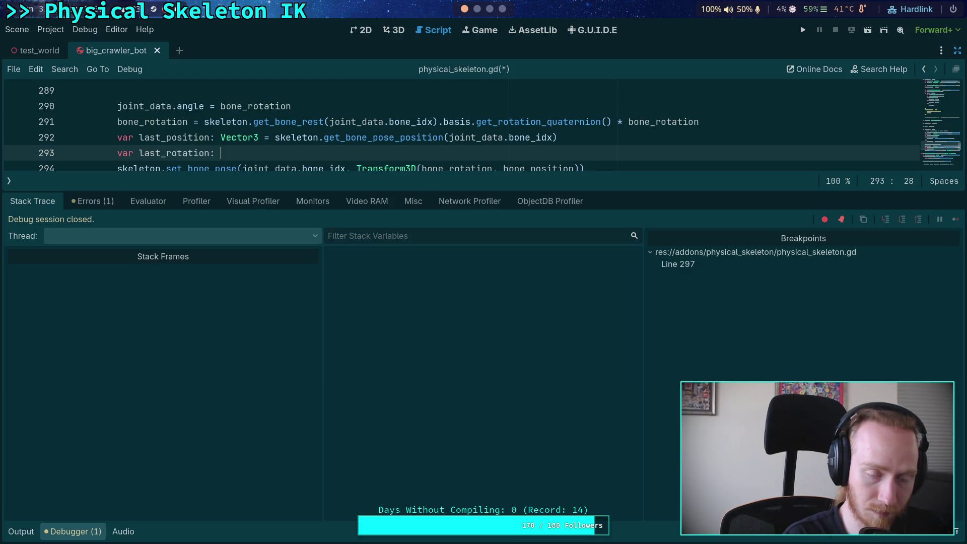
{"action": "type", "text": "Quater"}
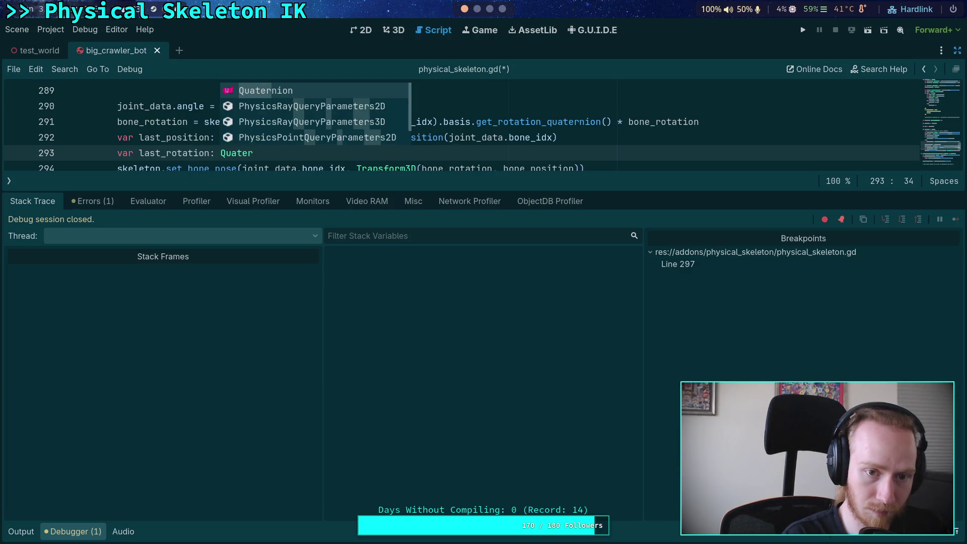
{"action": "key", "text": "Return"}
{"action": "type", "text": "= skeleton"}
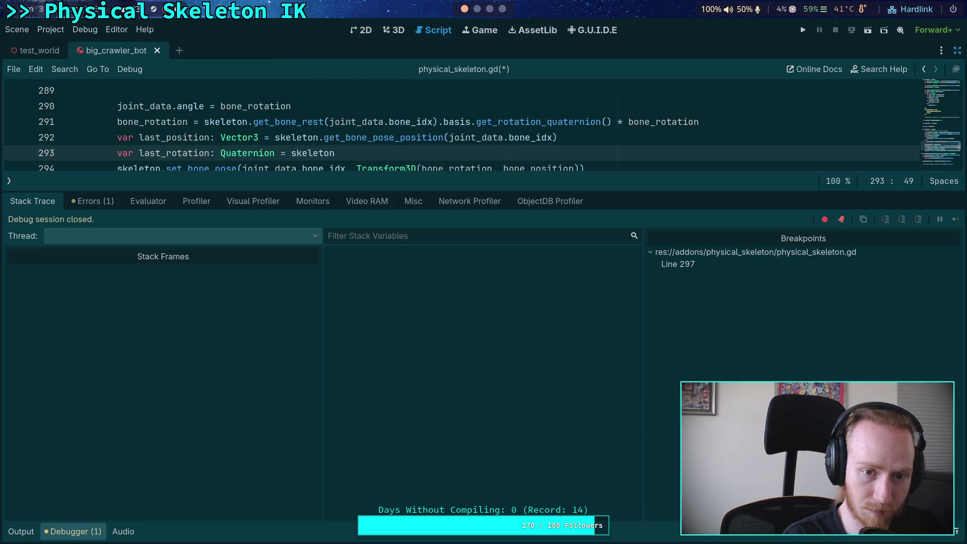
{"action": "type", "text": ".get_bon"}
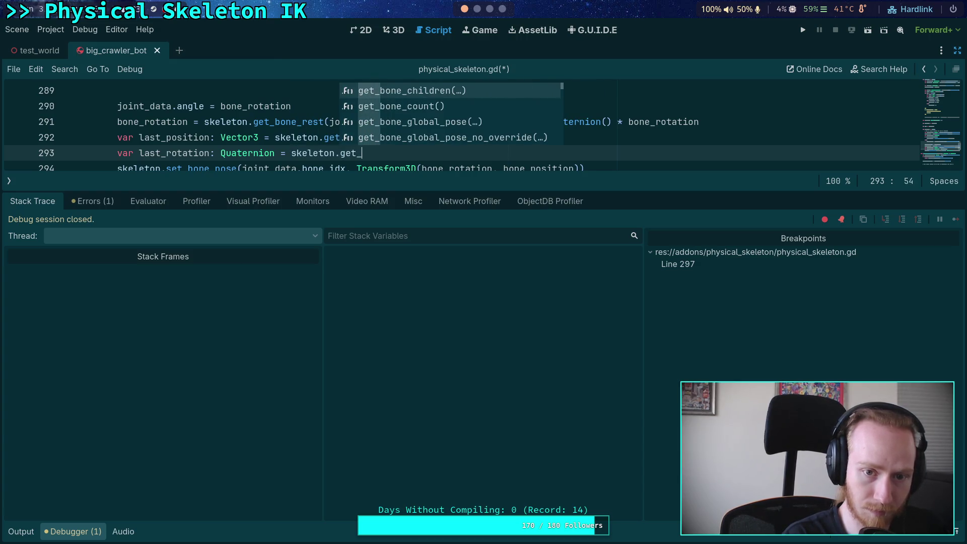
{"action": "key", "text": "Down"}
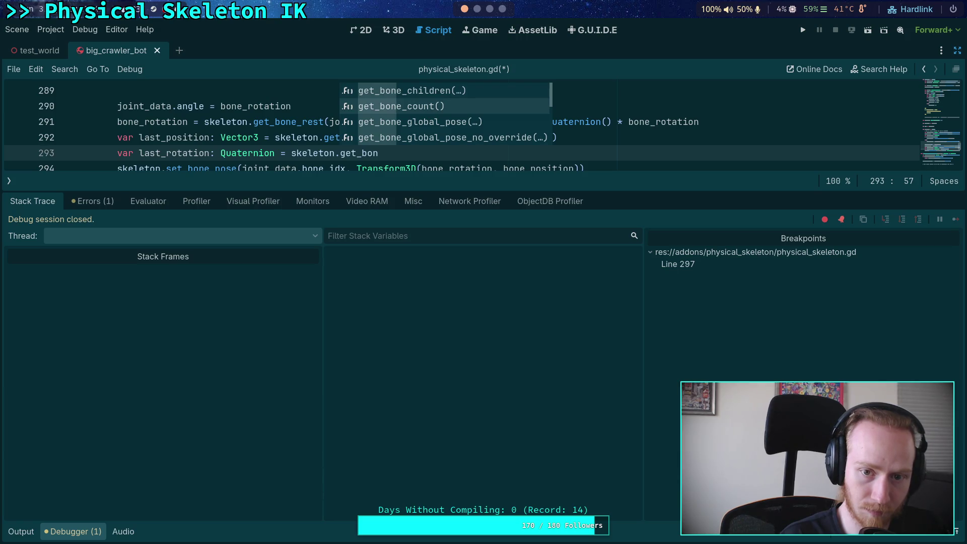
{"action": "key", "text": "Down"}
{"action": "key", "text": "Down"}
{"action": "key", "text": "Down"}
{"action": "key", "text": "Up"}
{"action": "key", "text": "Up"}
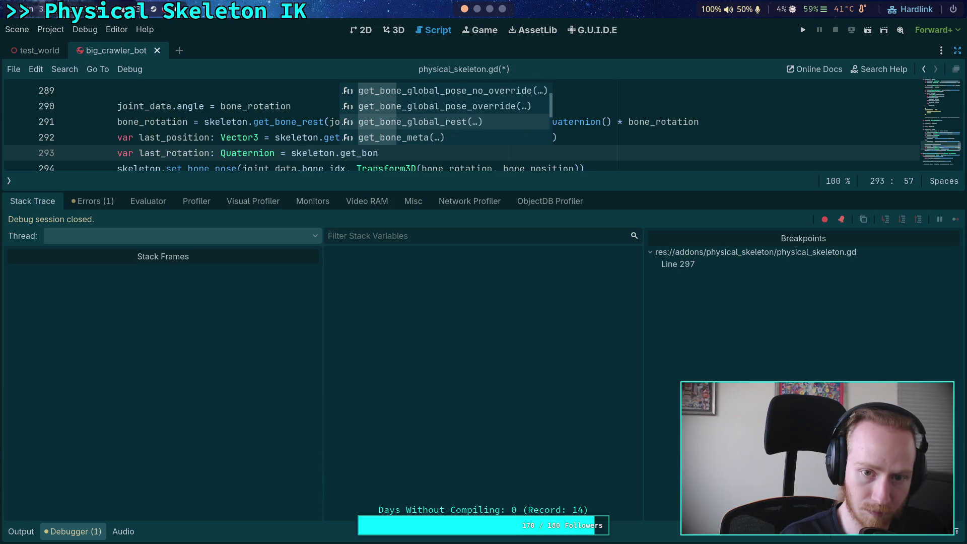
{"action": "type", "text": "e_pos"}
{"action": "key", "text": "Down"}
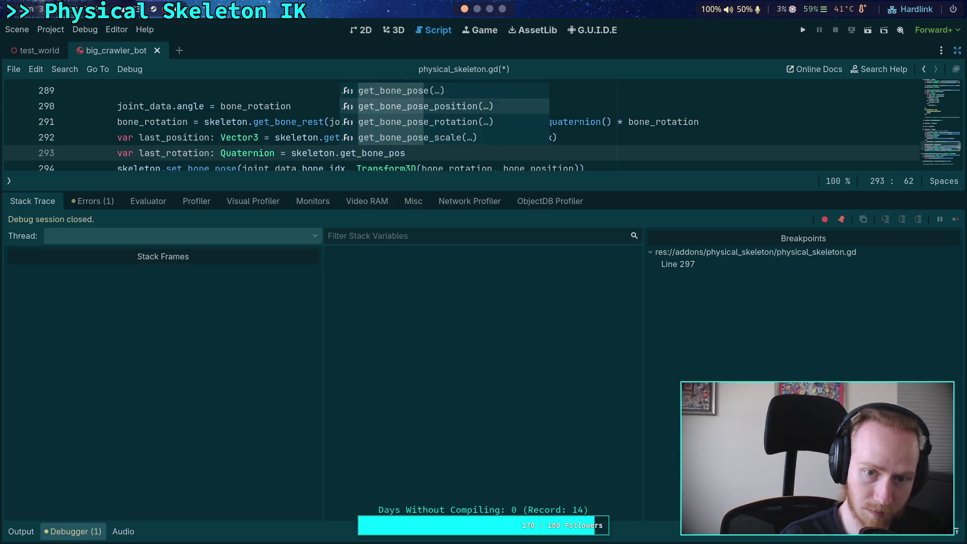
{"action": "key", "text": "Down"}
{"action": "key", "text": "Return"}
{"action": "type", "text": "joint_data,b"}
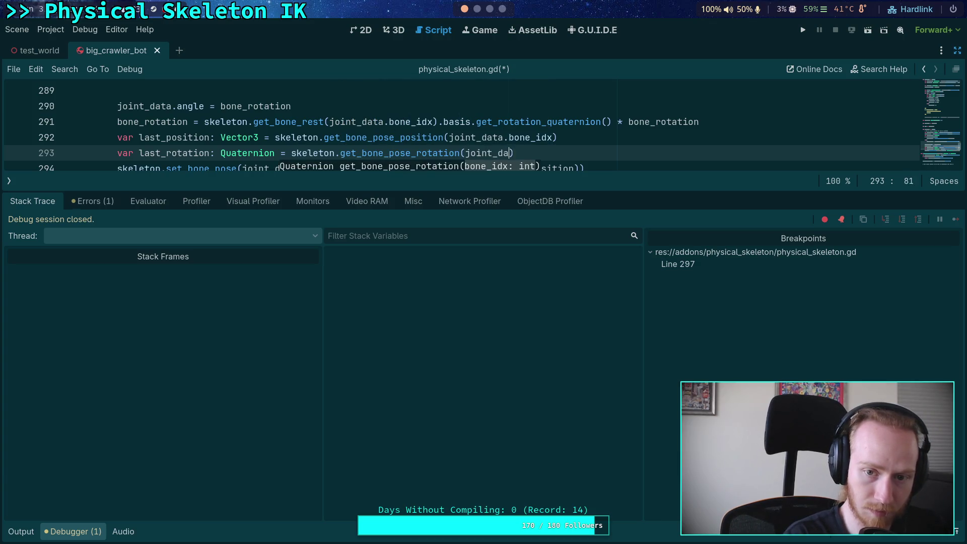
{"action": "key", "text": "BackSpace"}
{"action": "key", "text": "BackSpace"}
{"action": "type", "text": ".bone_"}
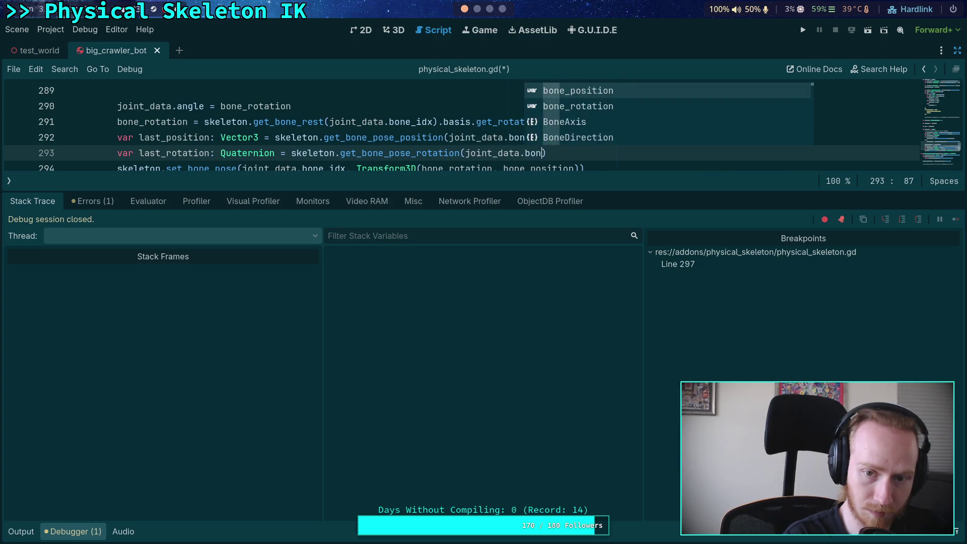
{"action": "key", "text": "Return"}
{"action": "key", "text": "F5"}
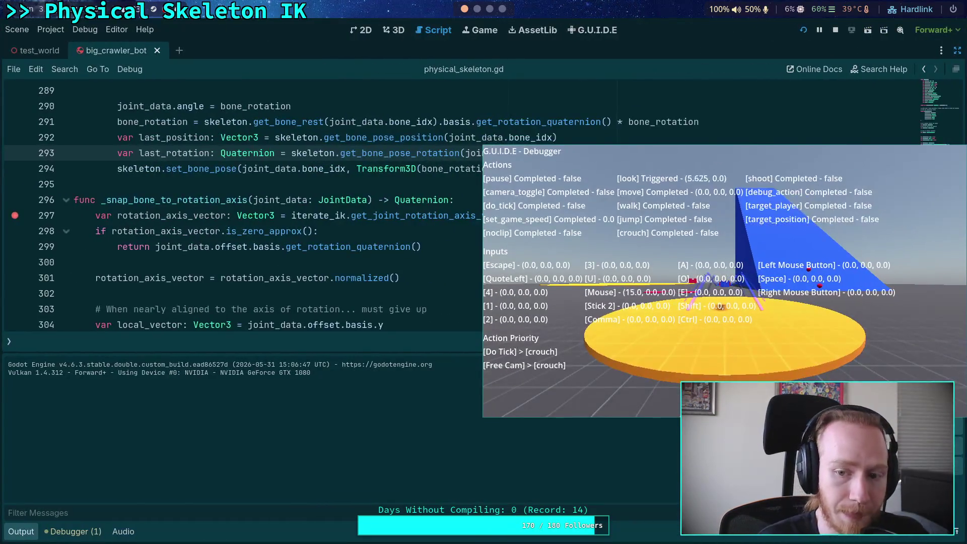
Step out from line 297 to line 290, then step over lines 291–294 until last_rotation gets a value.
{"action": "left_click_drag", "start_coordinate": [714, 283], "coordinate": [96, 252]}
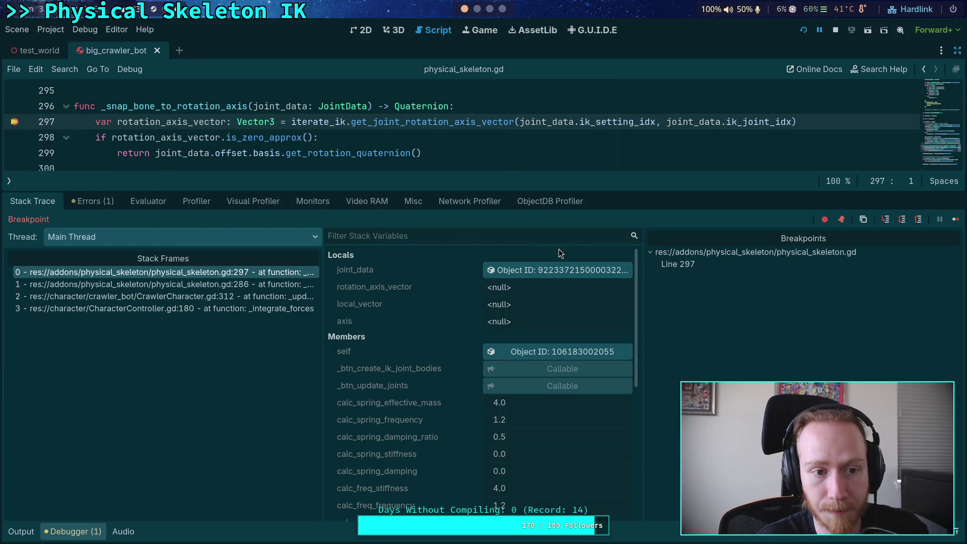
{"action": "left_click", "coordinate": [915, 219]}
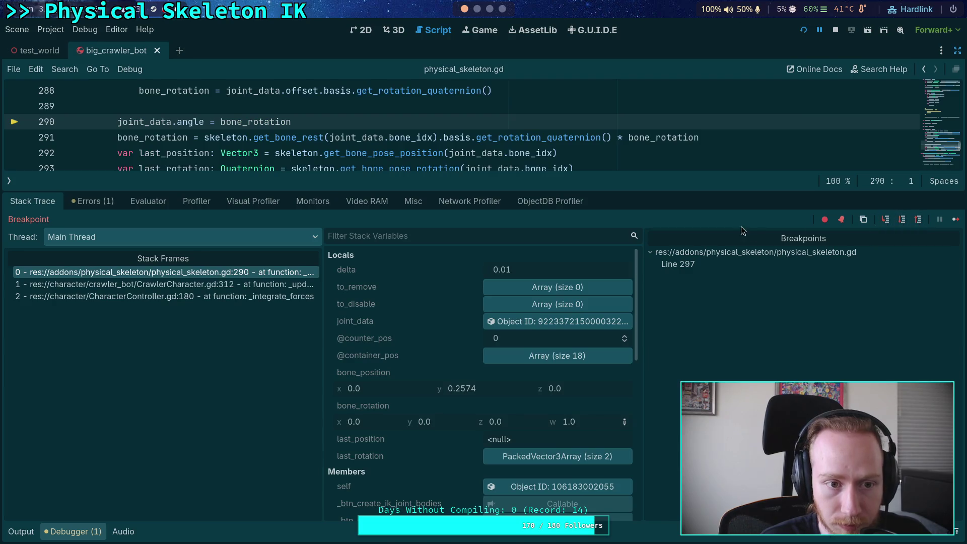
{"action": "left_click", "coordinate": [897, 219]}
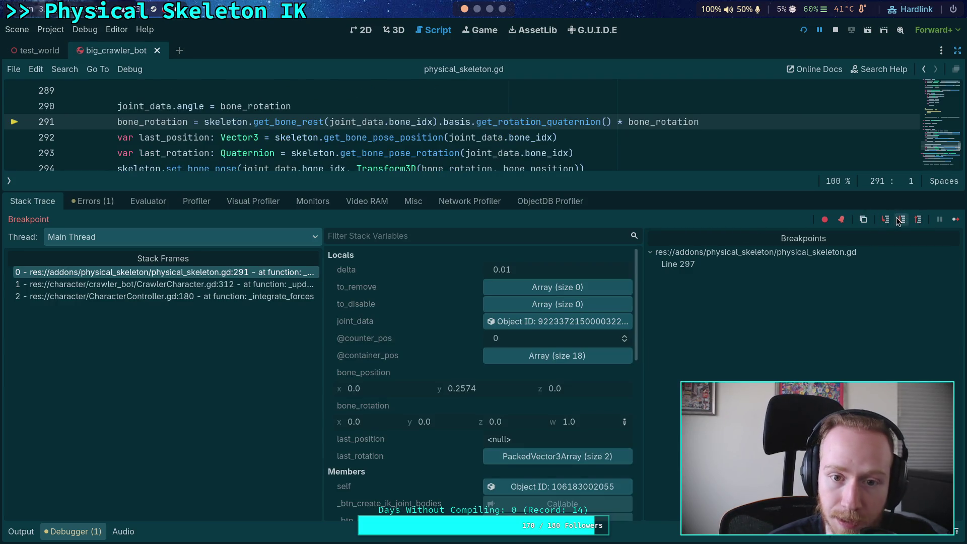
{"action": "left_click", "coordinate": [897, 220]}
{"action": "left_click", "coordinate": [900, 222]}
{"action": "left_click", "coordinate": [902, 220]}
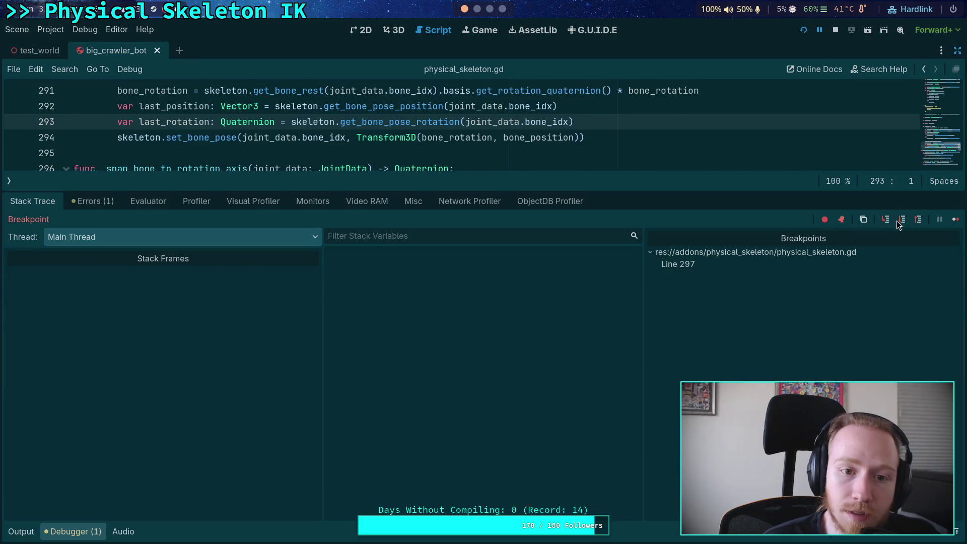
{"action": "mouse_move", "coordinate": [131, 120]}
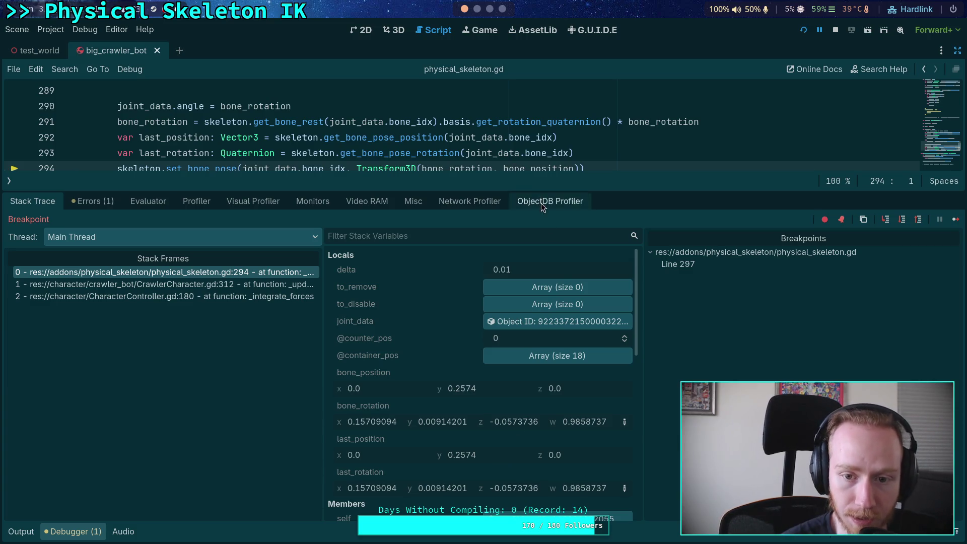
{"action": "left_click_drag", "start_coordinate": [554, 191], "coordinate": [552, 276]}
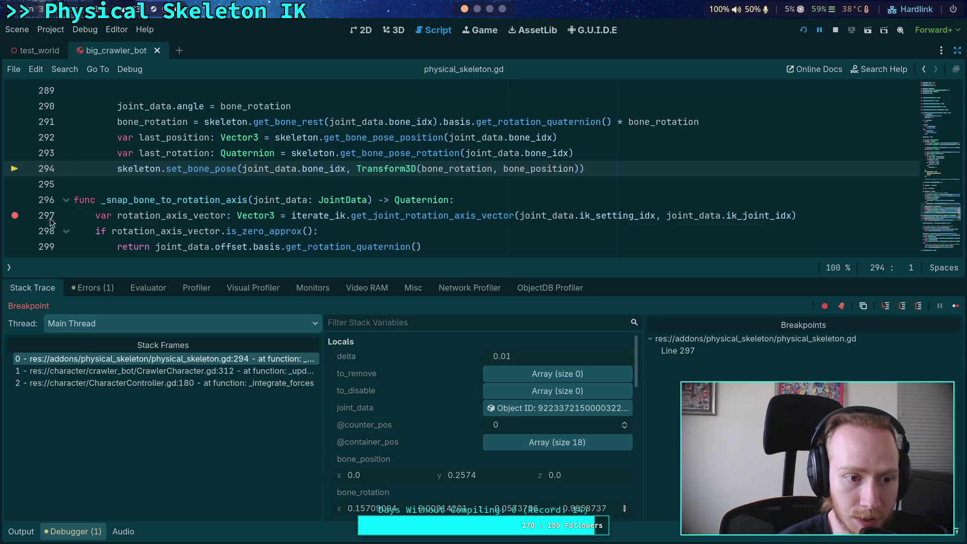
Remove the line 297 breakpoint and let the game continue running.
{"action": "left_click", "coordinate": [15, 216]}
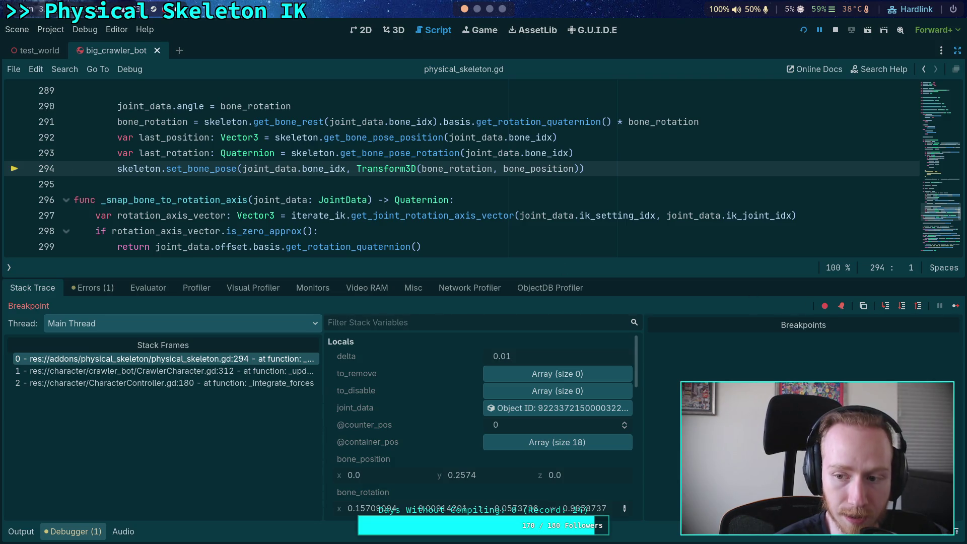
{"action": "left_click", "coordinate": [955, 307]}
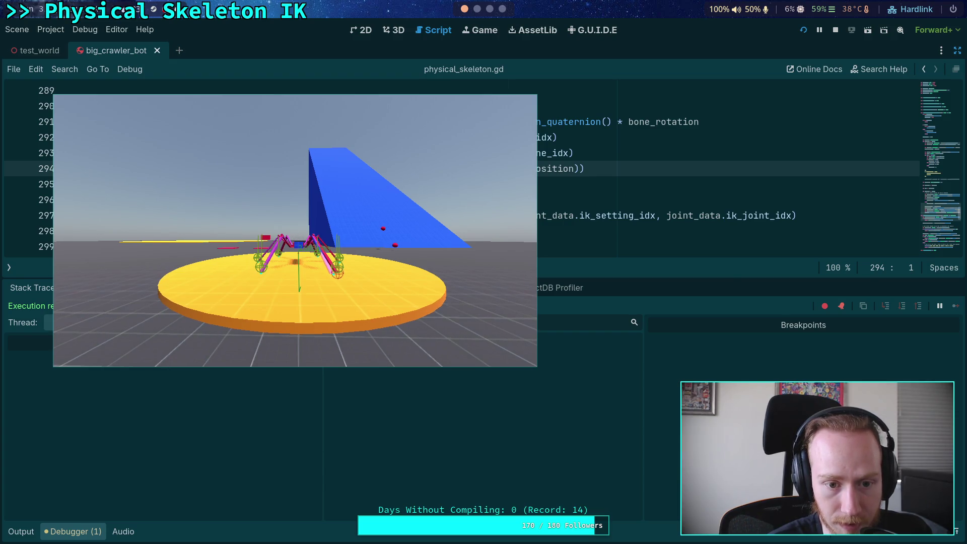
{"action": "key", "text": "F8"}
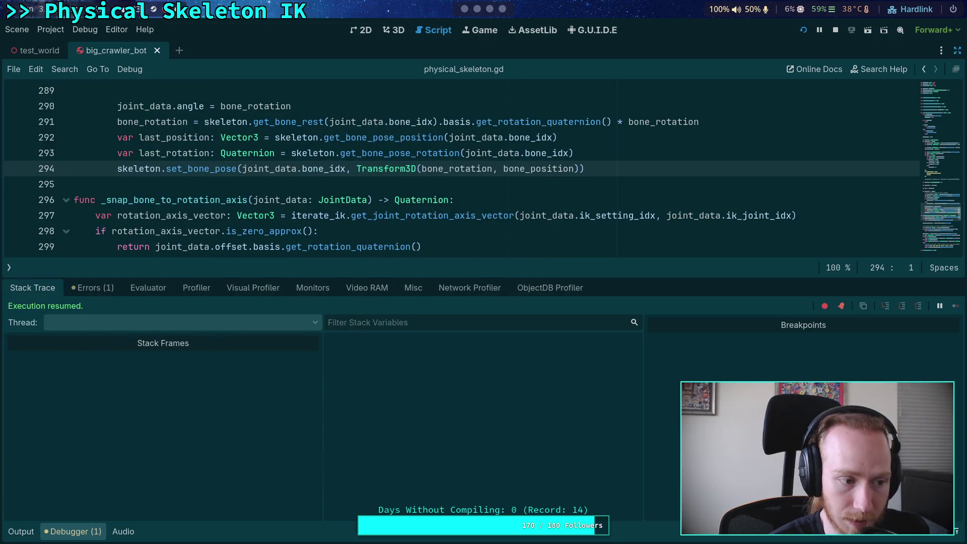
{"action": "key", "text": "F5"}
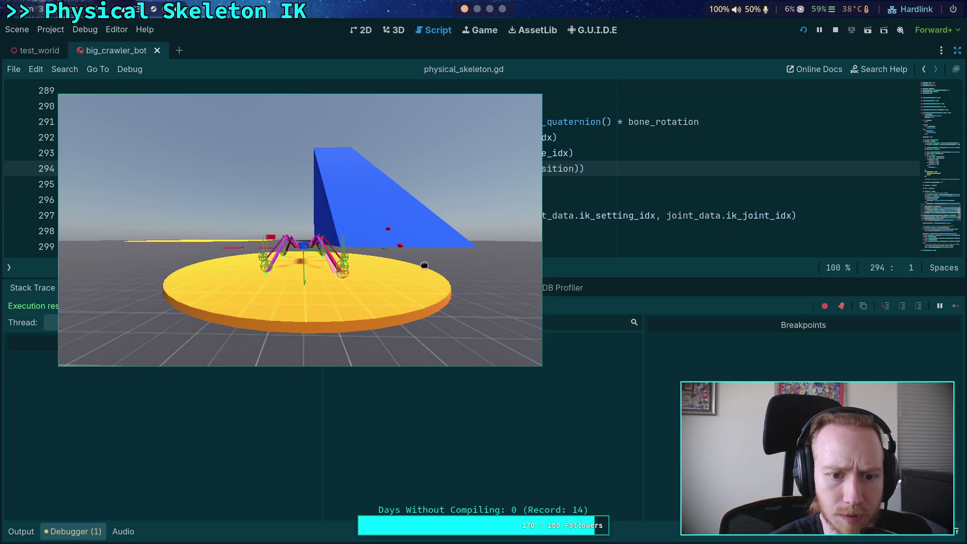
Return to the script editor and set the breakpoint on line 297 again.
{"action": "key", "text": "F8"}
{"action": "scroll", "coordinate": [81, 198], "scroll_direction": "up", "scroll_amount": 3}
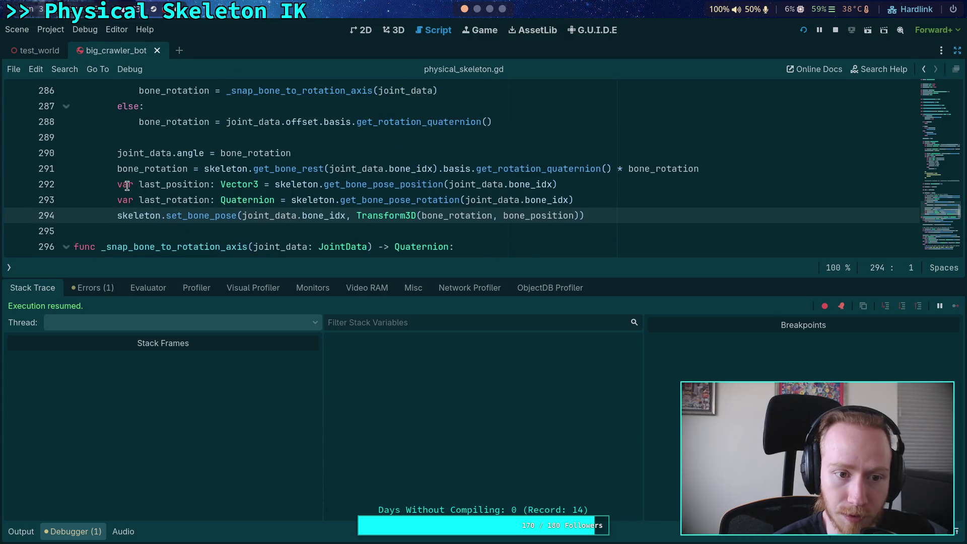
{"action": "scroll", "coordinate": [77, 192], "scroll_direction": "down", "scroll_amount": 3}
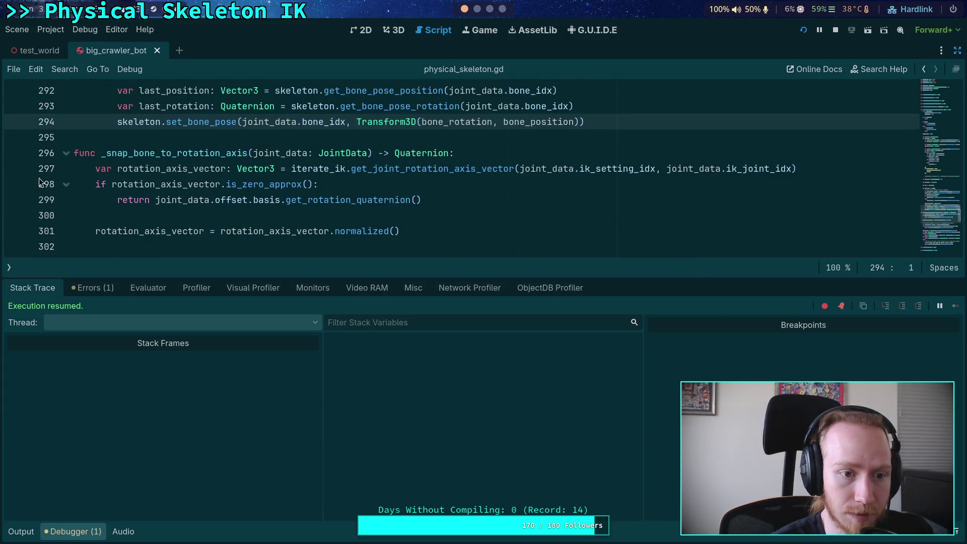
{"action": "left_click", "coordinate": [16, 169]}
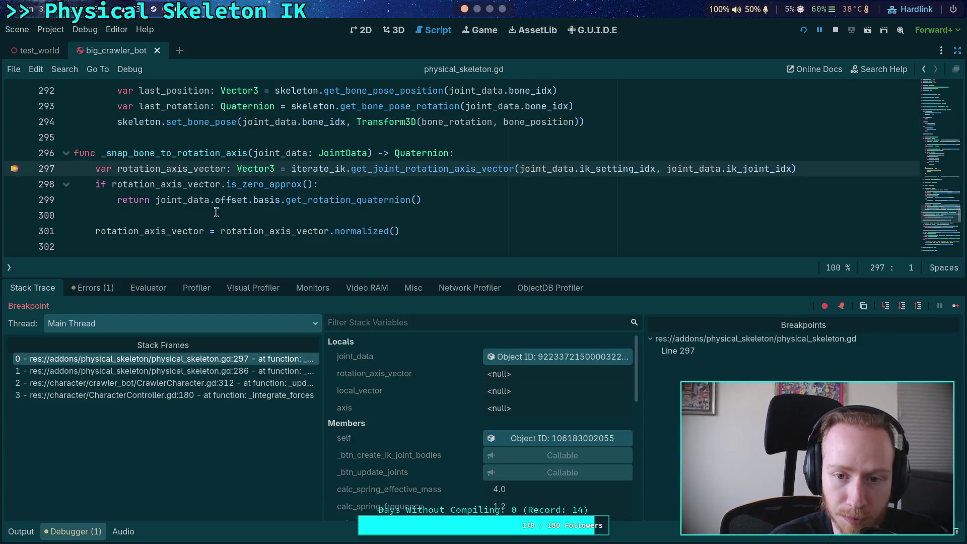
Step over from line 297 through lines 301 and 304 so local_vector gets values.
{"action": "scroll", "coordinate": [407, 232], "scroll_direction": "up", "scroll_amount": 1}
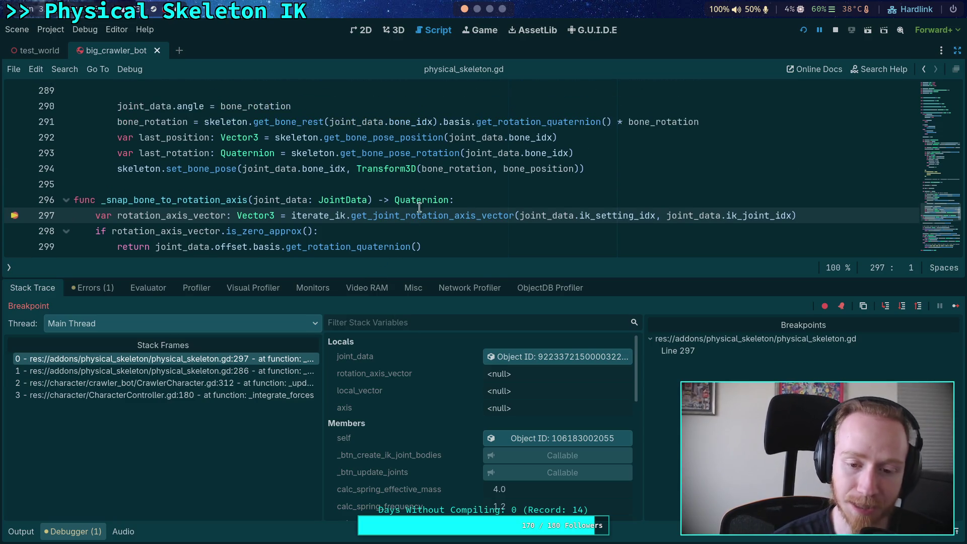
{"action": "left_click_drag", "start_coordinate": [477, 278], "coordinate": [478, 267]}
{"action": "scroll", "coordinate": [495, 261], "scroll_direction": "down", "scroll_amount": 2}
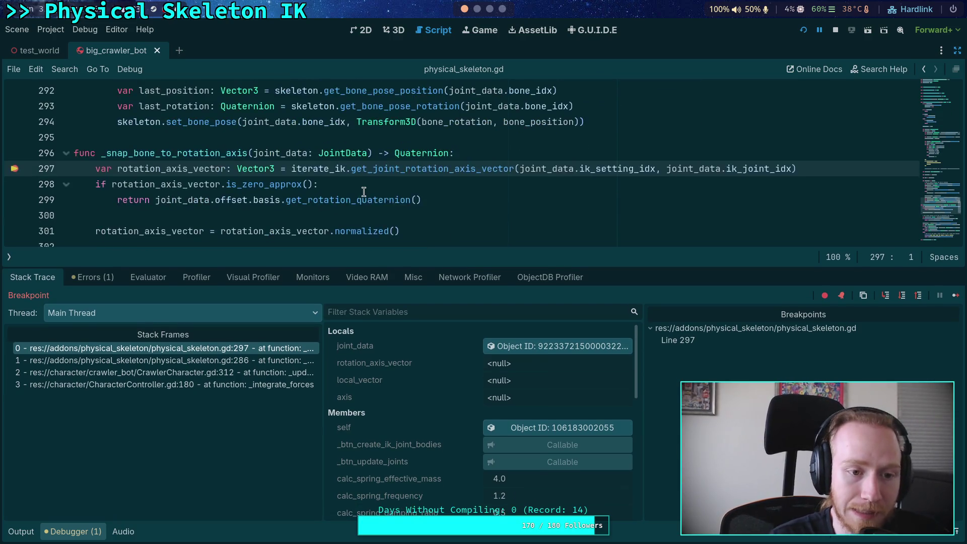
{"action": "left_click", "coordinate": [901, 299]}
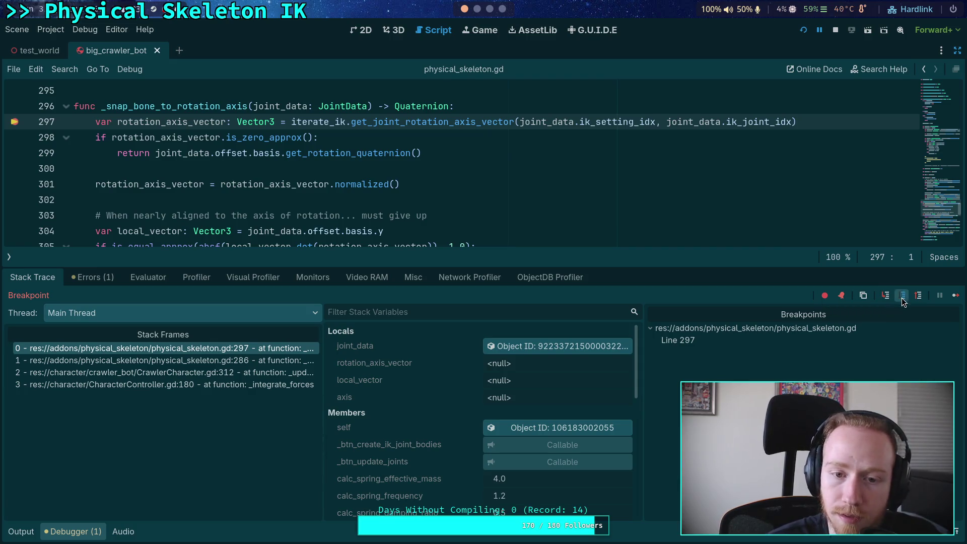
{"action": "left_click", "coordinate": [900, 298]}
{"action": "left_click", "coordinate": [902, 298]}
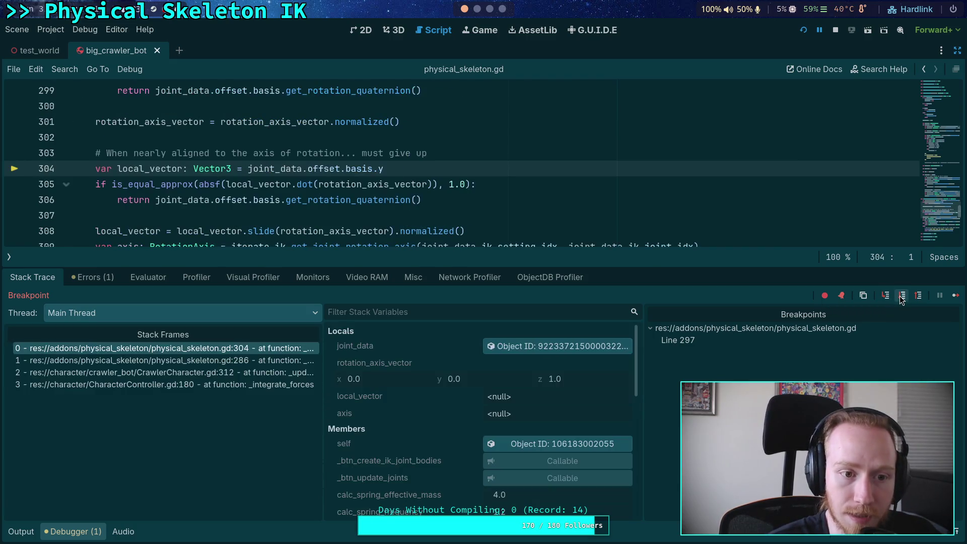
{"action": "left_click", "coordinate": [901, 298]}
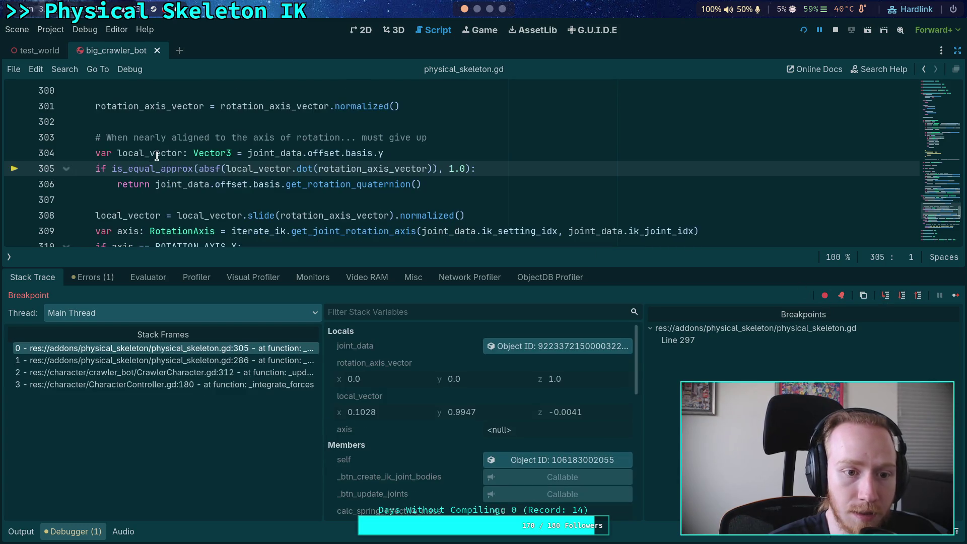
Check the variables, then step from line 305 through 308 to slide local_vector.
{"action": "mouse_move", "coordinate": [156, 155]}
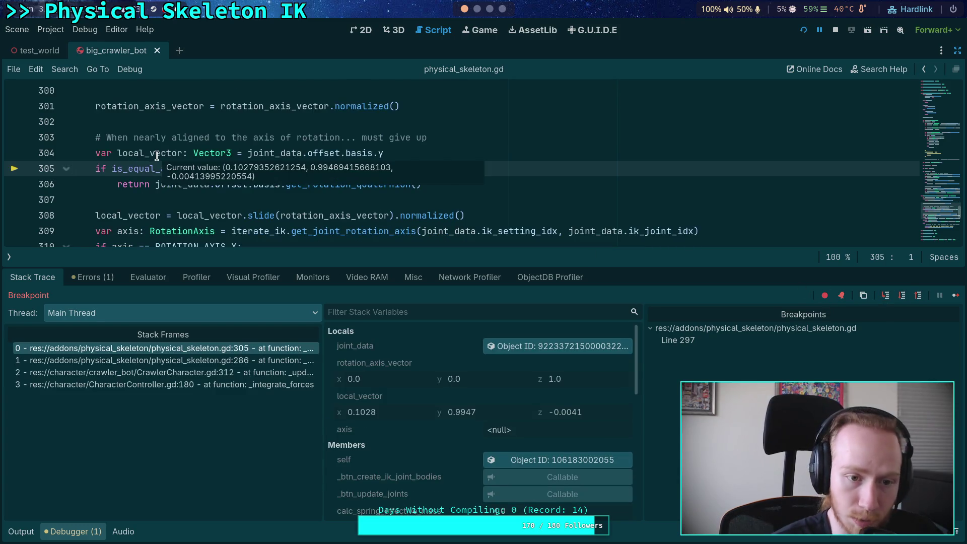
{"action": "scroll", "coordinate": [156, 155], "scroll_direction": "up", "scroll_amount": 1}
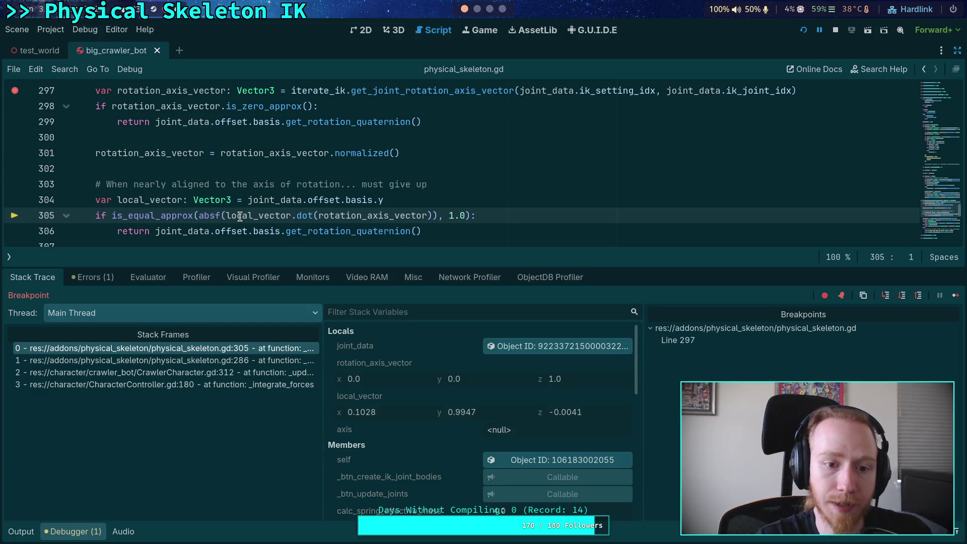
{"action": "mouse_move", "coordinate": [240, 216]}
{"action": "mouse_move", "coordinate": [364, 217]}
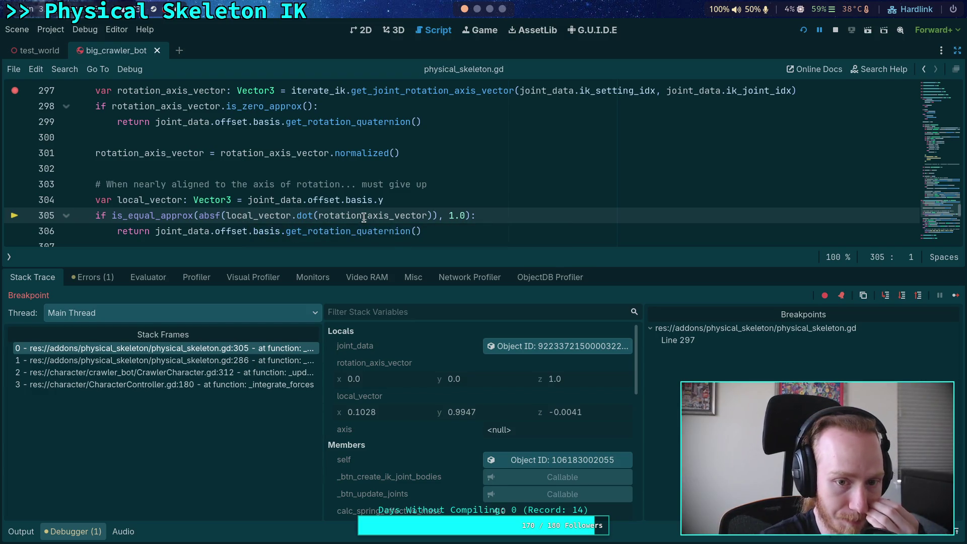
{"action": "left_click", "coordinate": [902, 295]}
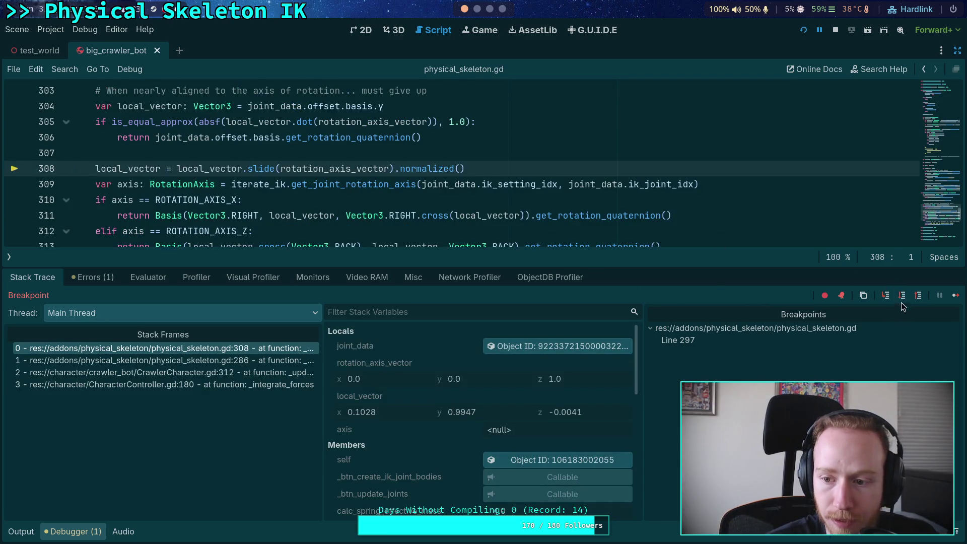
{"action": "left_click", "coordinate": [901, 296]}
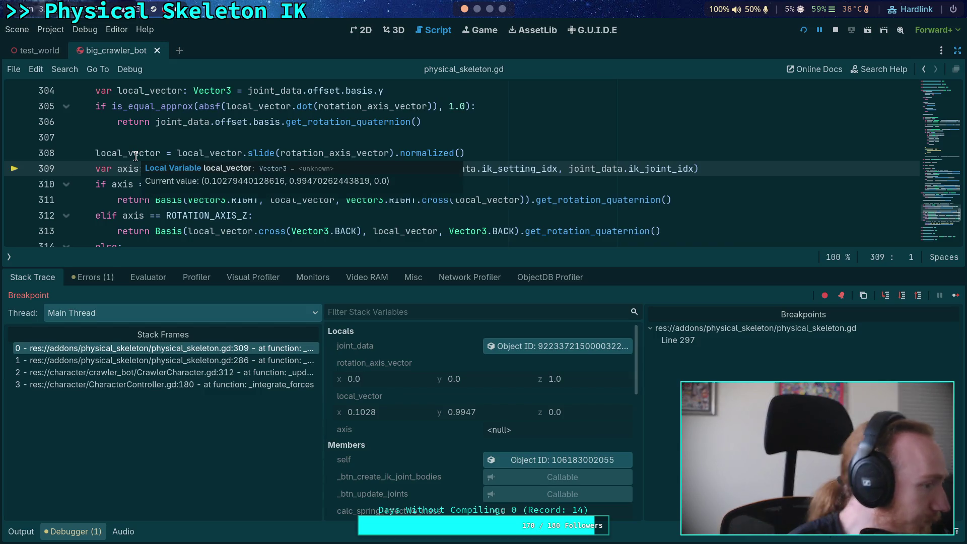
Review the script, then show the side dock and inspect joint_data (Bone Idx 8, Bone Length 0.309).
{"action": "scroll", "coordinate": [136, 156], "scroll_direction": "up", "scroll_amount": 1}
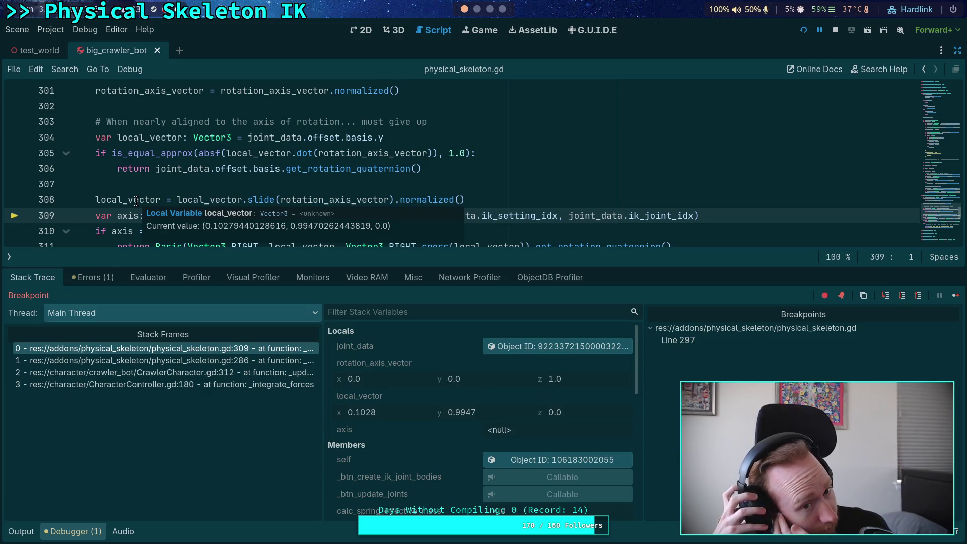
{"action": "scroll", "coordinate": [142, 188], "scroll_direction": "up", "scroll_amount": 1}
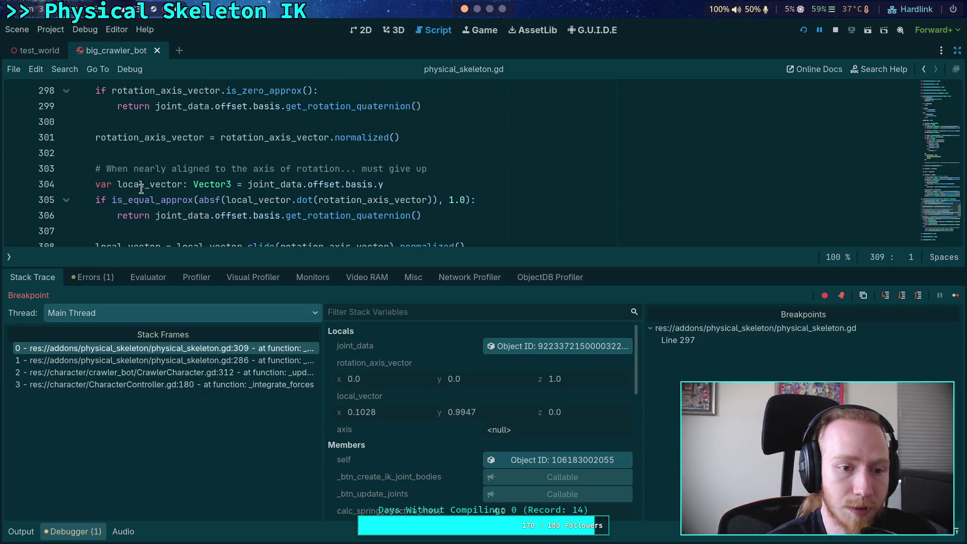
{"action": "scroll", "coordinate": [212, 162], "scroll_direction": "up", "scroll_amount": 1}
{"action": "scroll", "coordinate": [352, 227], "scroll_direction": "down", "scroll_amount": 1}
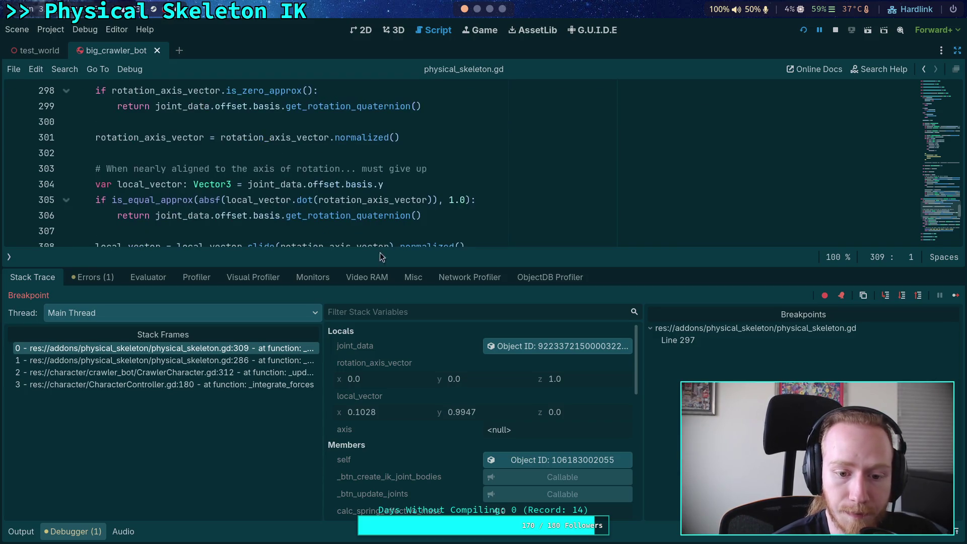
{"action": "scroll", "coordinate": [354, 228], "scroll_direction": "down", "scroll_amount": 2}
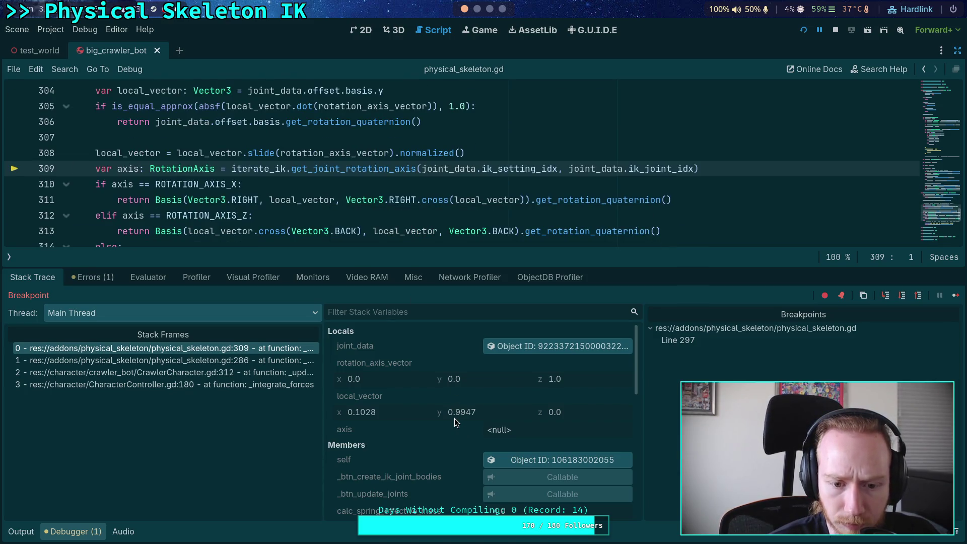
{"action": "scroll", "coordinate": [315, 195], "scroll_direction": "up", "scroll_amount": 1}
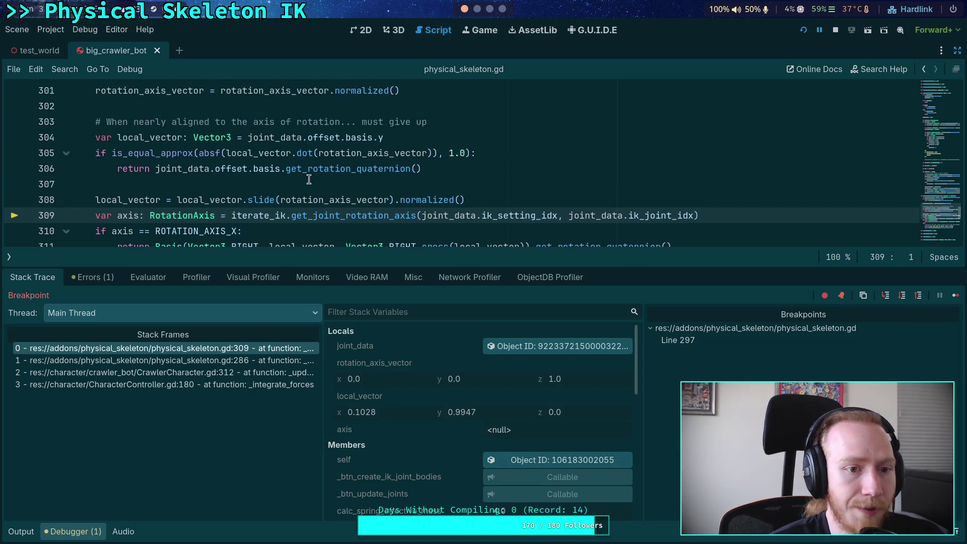
{"action": "scroll", "coordinate": [278, 175], "scroll_direction": "down", "scroll_amount": 1}
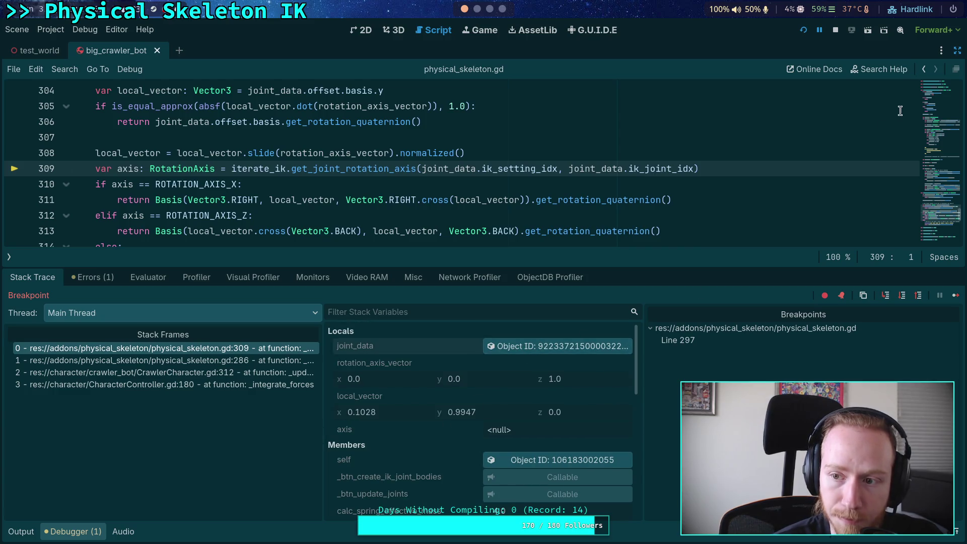
{"action": "left_click", "coordinate": [957, 50]}
{"action": "left_click", "coordinate": [789, 51]}
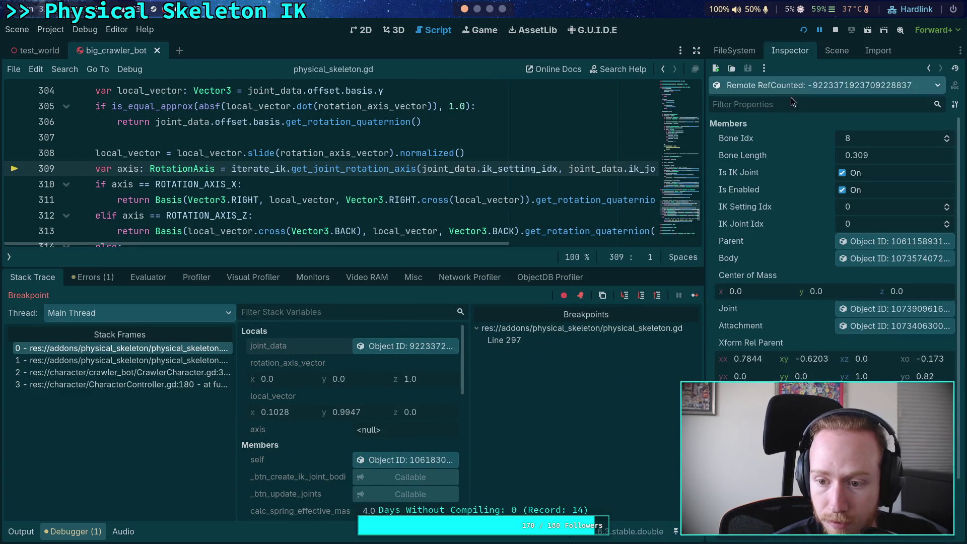
Scroll joint_data to Xform Rel Parent and Xform Rel Body, then hide the side dock.
{"action": "scroll", "coordinate": [766, 301], "scroll_direction": "down", "scroll_amount": 3}
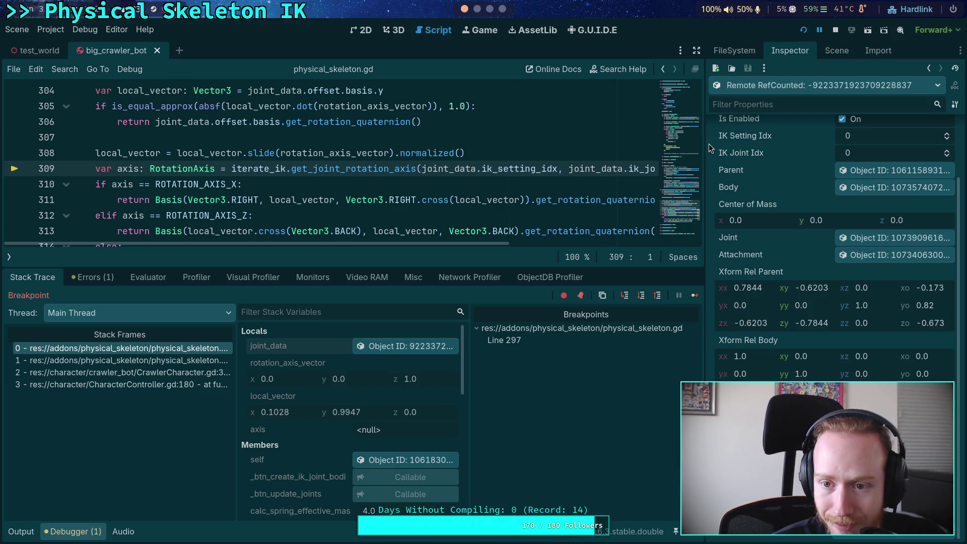
{"action": "left_click", "coordinate": [697, 51]}
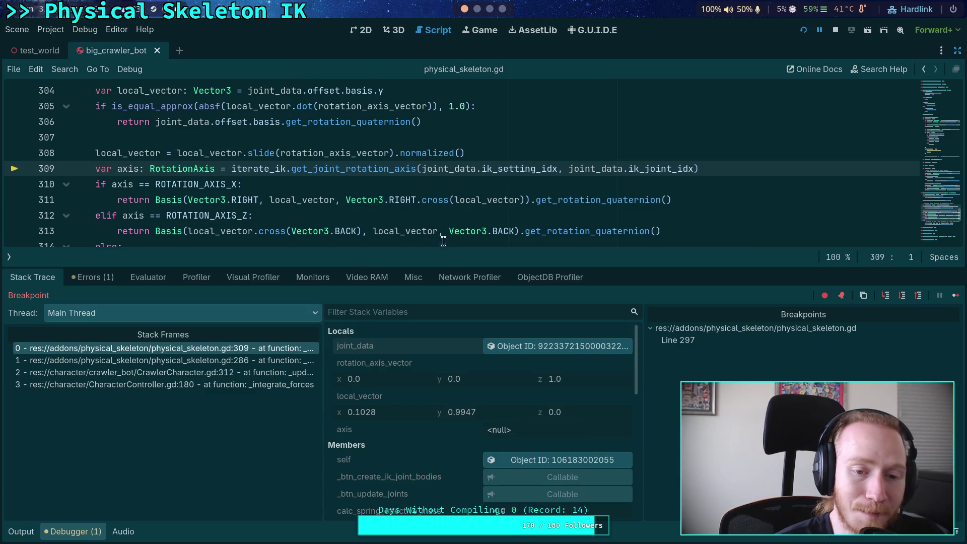
Step from line 309 through the axis checks to line 313 (axis 2), then step out to line 290.
{"action": "left_click", "coordinate": [140, 169]}
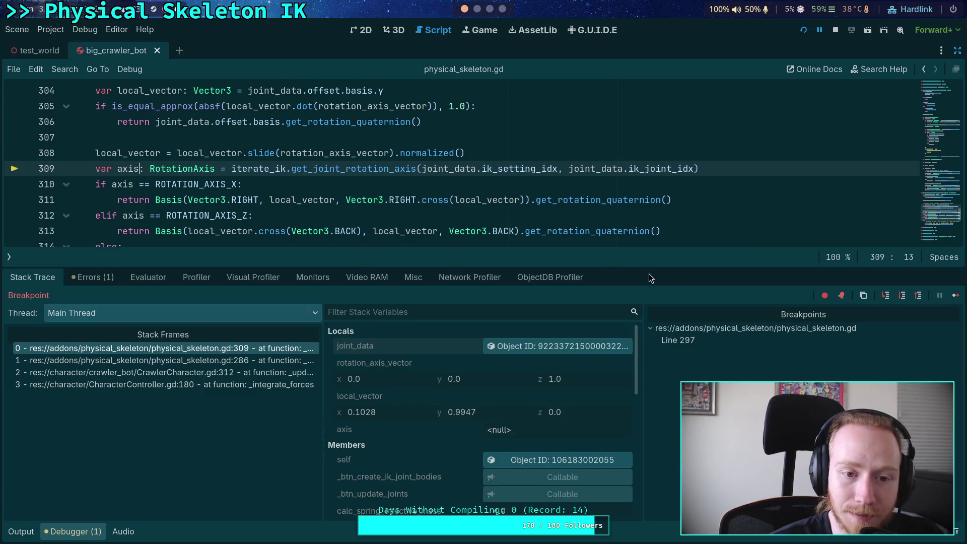
{"action": "left_click", "coordinate": [902, 297]}
{"action": "left_click", "coordinate": [902, 298]}
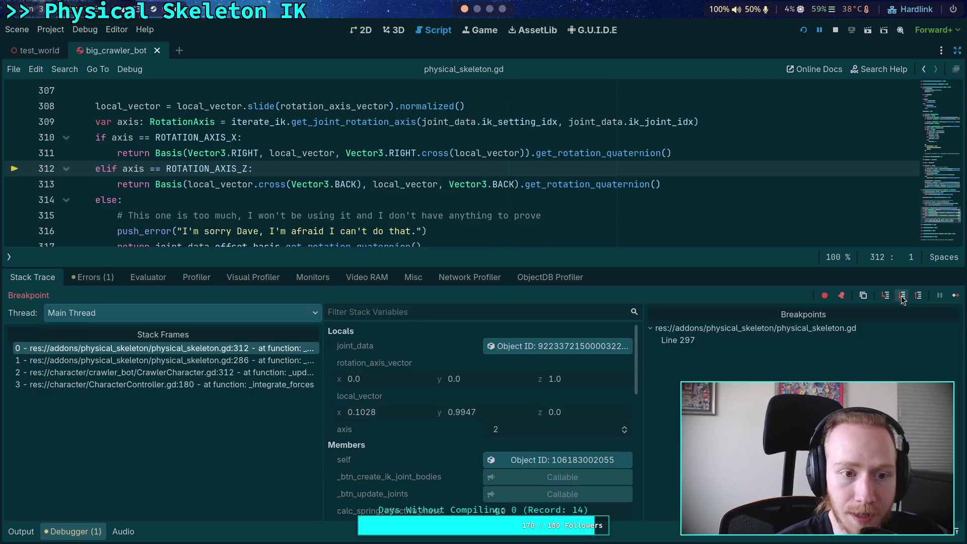
{"action": "left_click", "coordinate": [902, 297]}
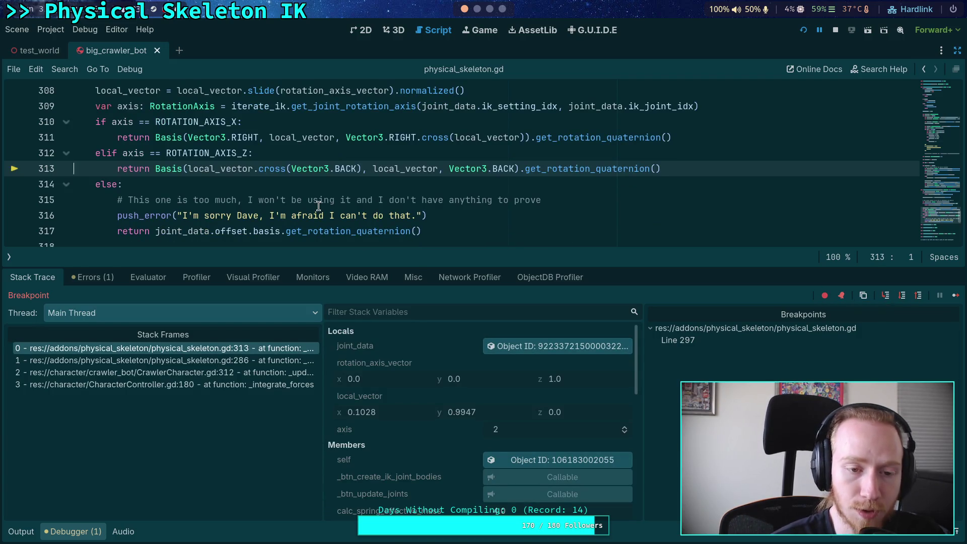
{"action": "mouse_move", "coordinate": [222, 166]}
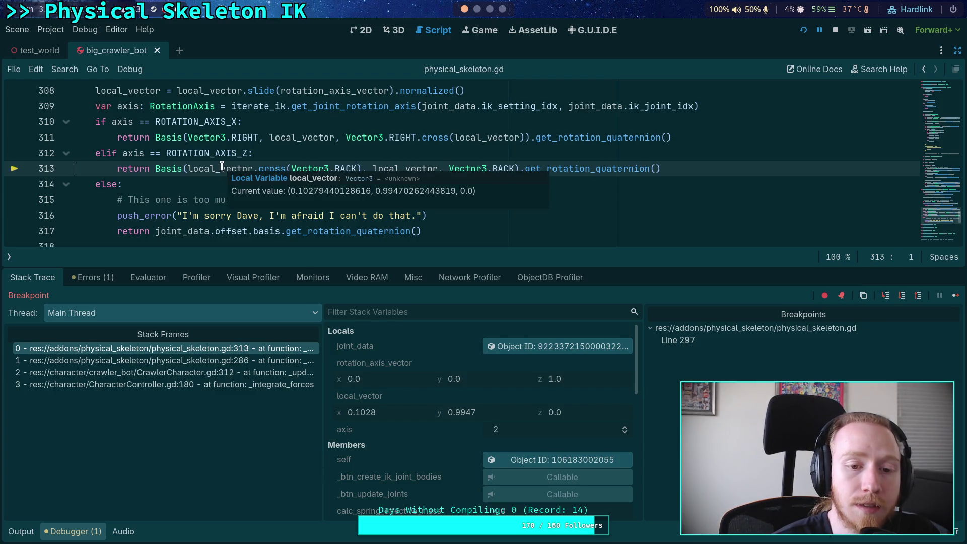
{"action": "left_click", "coordinate": [900, 297]}
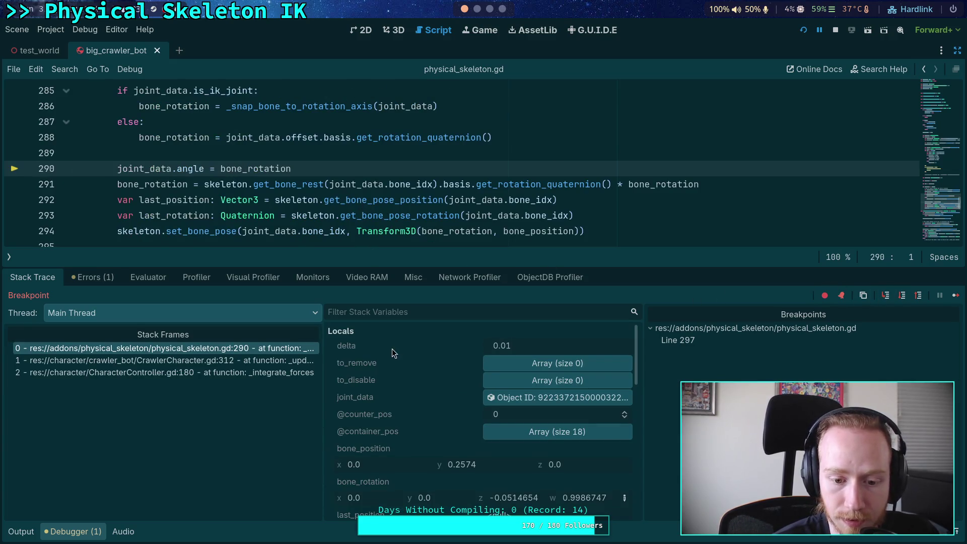
Step over from line 290 through 291–293 to reach line 294.
{"action": "scroll", "coordinate": [403, 362], "scroll_direction": "down", "scroll_amount": 2}
{"action": "scroll", "coordinate": [433, 413], "scroll_direction": "down", "scroll_amount": 1}
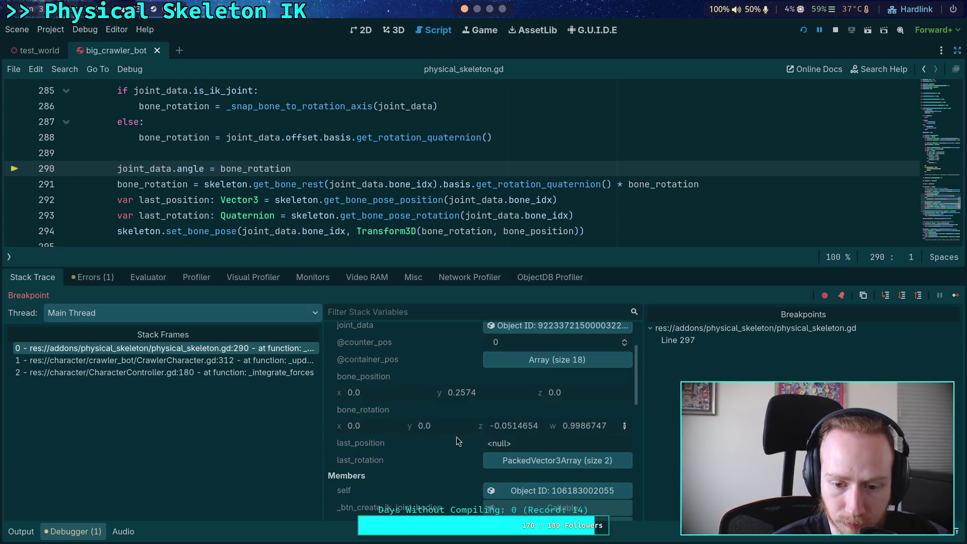
{"action": "mouse_move", "coordinate": [518, 428]}
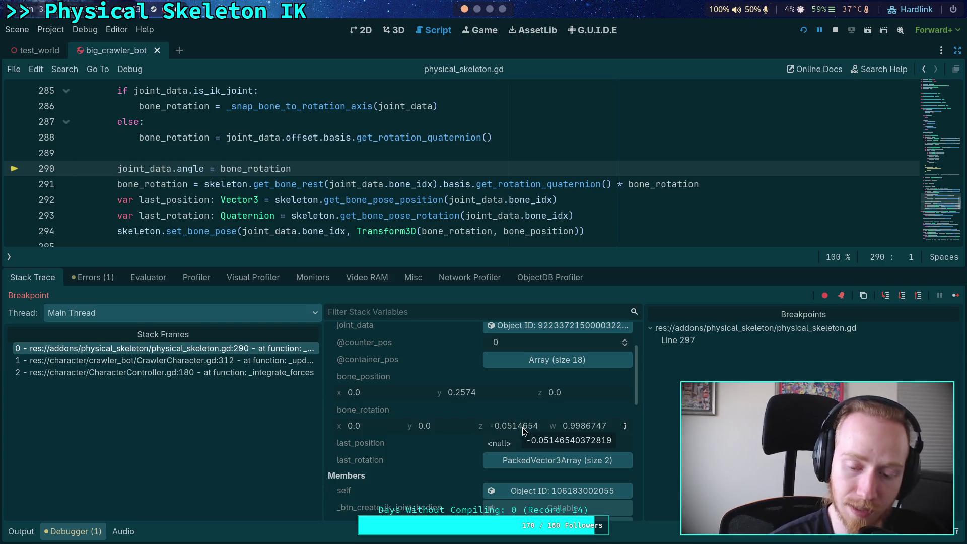
{"action": "left_click", "coordinate": [902, 296]}
{"action": "left_click", "coordinate": [901, 295]}
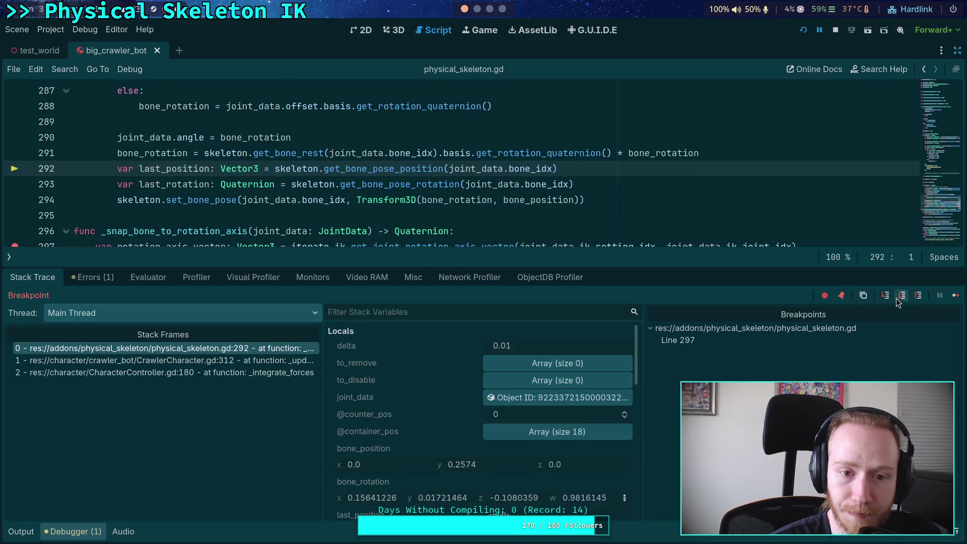
{"action": "left_click", "coordinate": [901, 295]}
{"action": "left_click", "coordinate": [901, 296]}
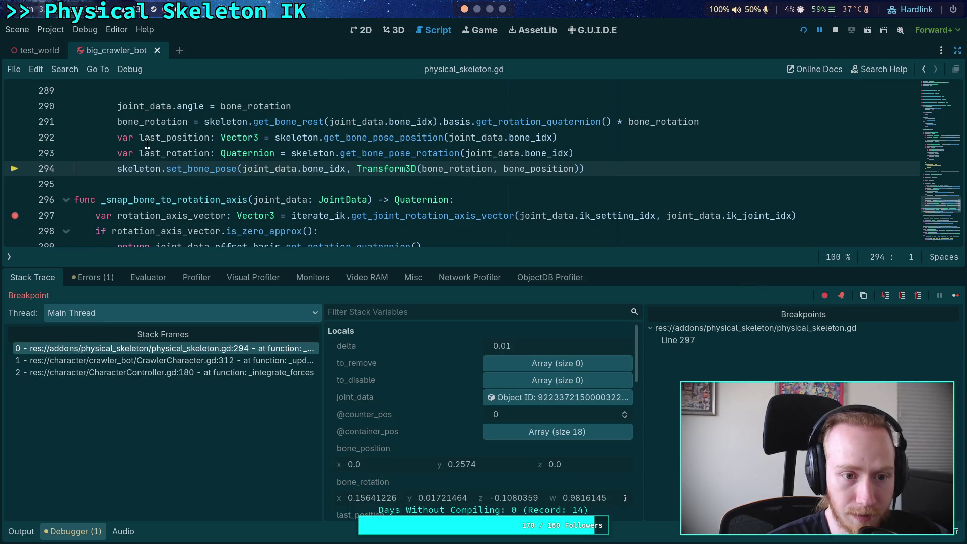
Compare bone_position and bone_rotation with last_rotation in the Locals list.
{"action": "mouse_move", "coordinate": [150, 139]}
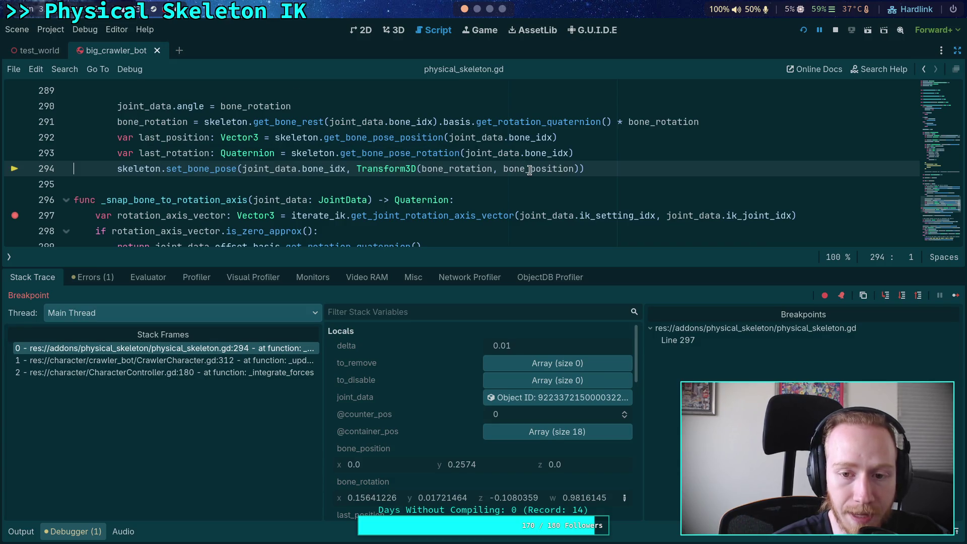
{"action": "mouse_move", "coordinate": [529, 170]}
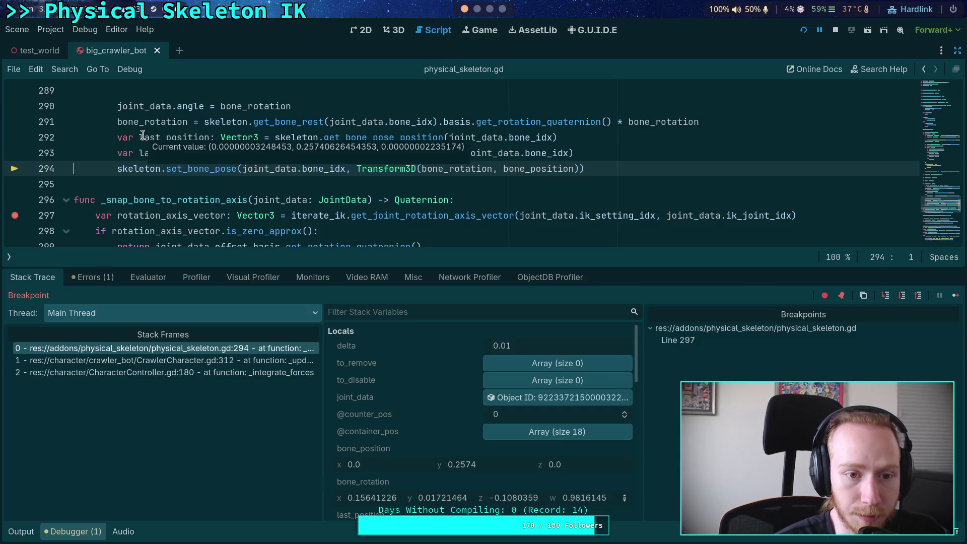
{"action": "scroll", "coordinate": [143, 135], "scroll_direction": "up", "scroll_amount": 3}
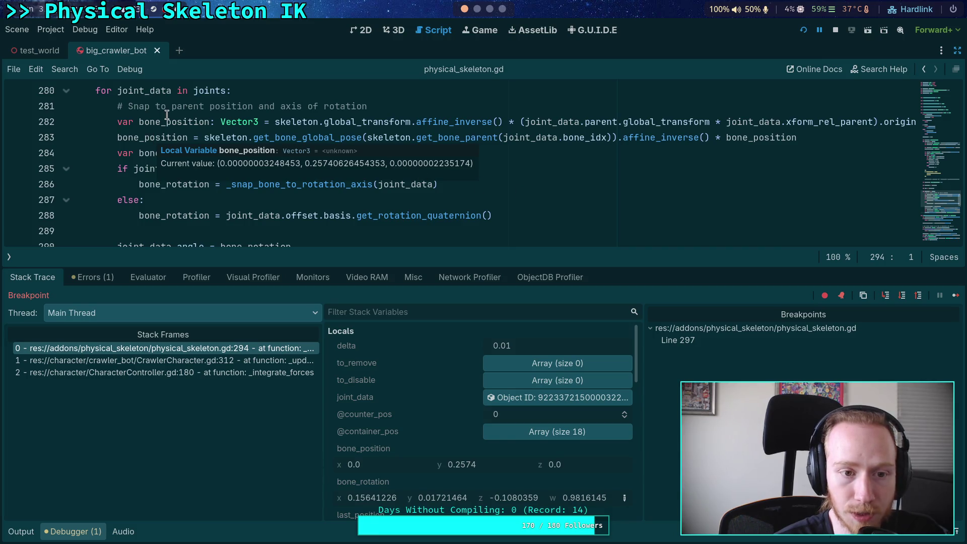
{"action": "mouse_move", "coordinate": [167, 121]}
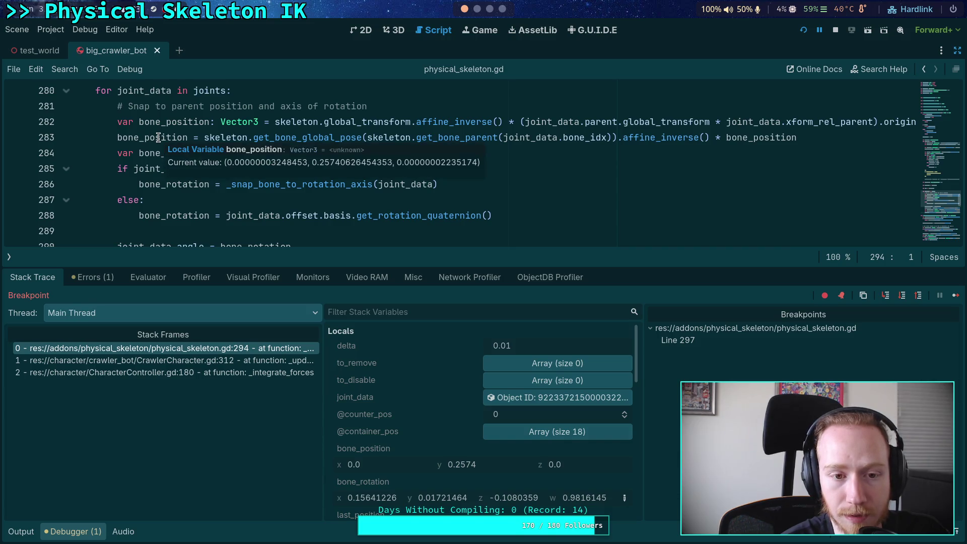
{"action": "scroll", "coordinate": [155, 138], "scroll_direction": "down", "scroll_amount": 2}
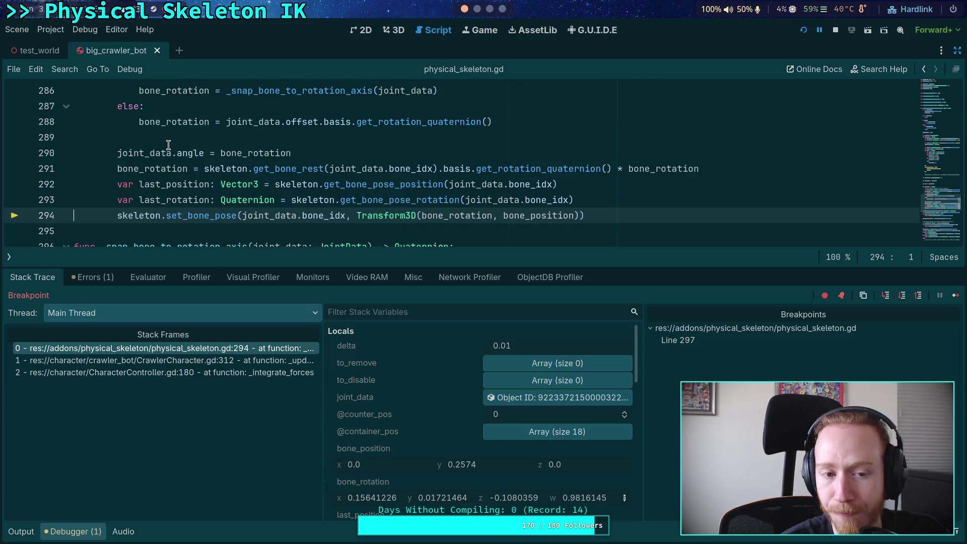
{"action": "scroll", "coordinate": [152, 147], "scroll_direction": "up", "scroll_amount": 2}
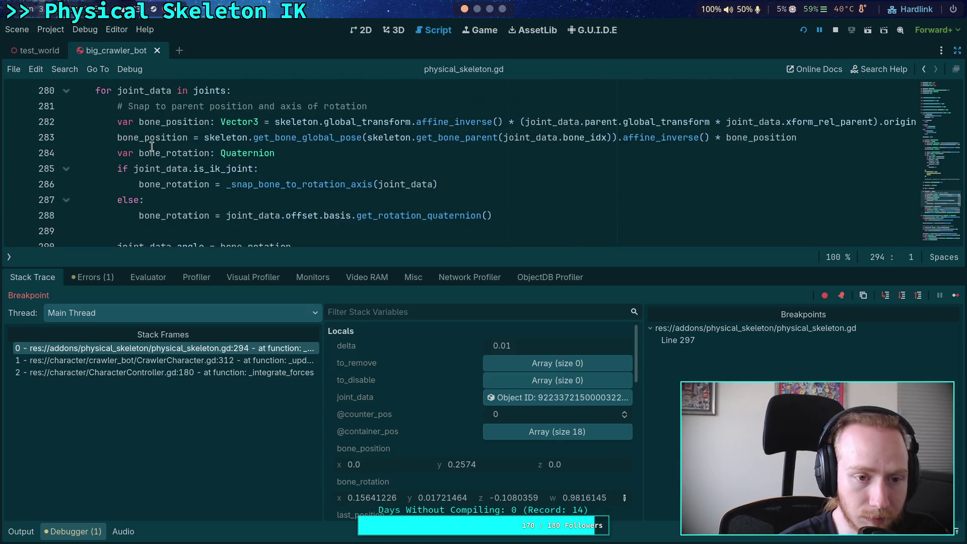
{"action": "scroll", "coordinate": [151, 146], "scroll_direction": "down", "scroll_amount": 1}
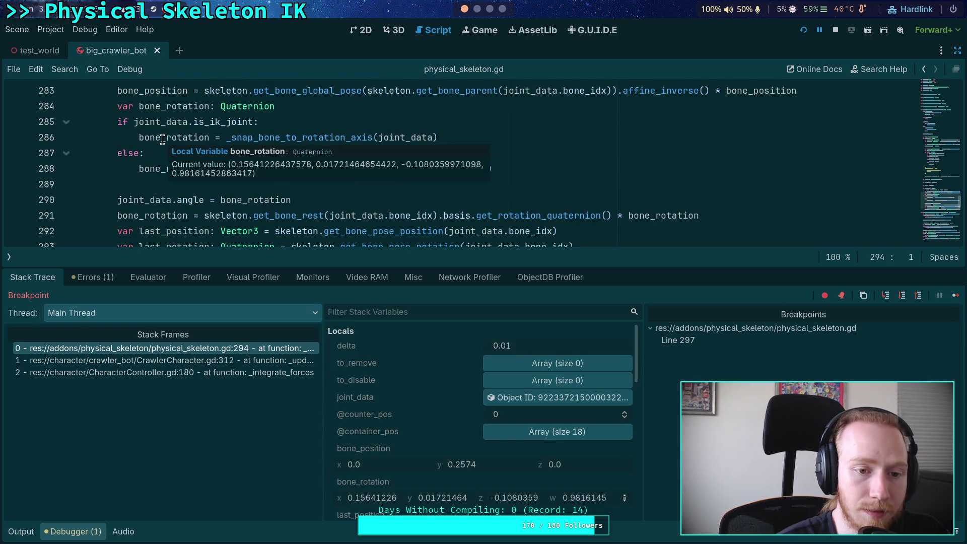
{"action": "scroll", "coordinate": [162, 140], "scroll_direction": "down", "scroll_amount": 1}
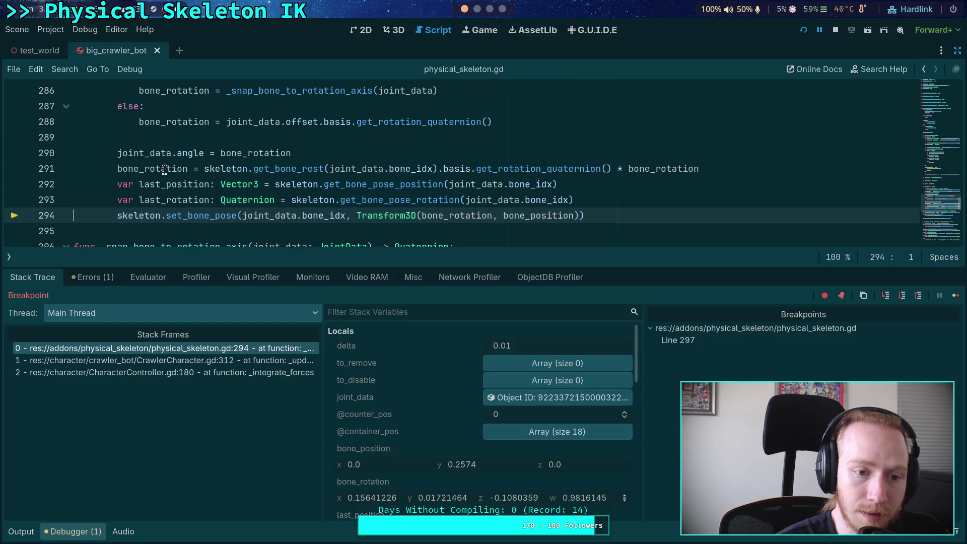
{"action": "mouse_move", "coordinate": [165, 170]}
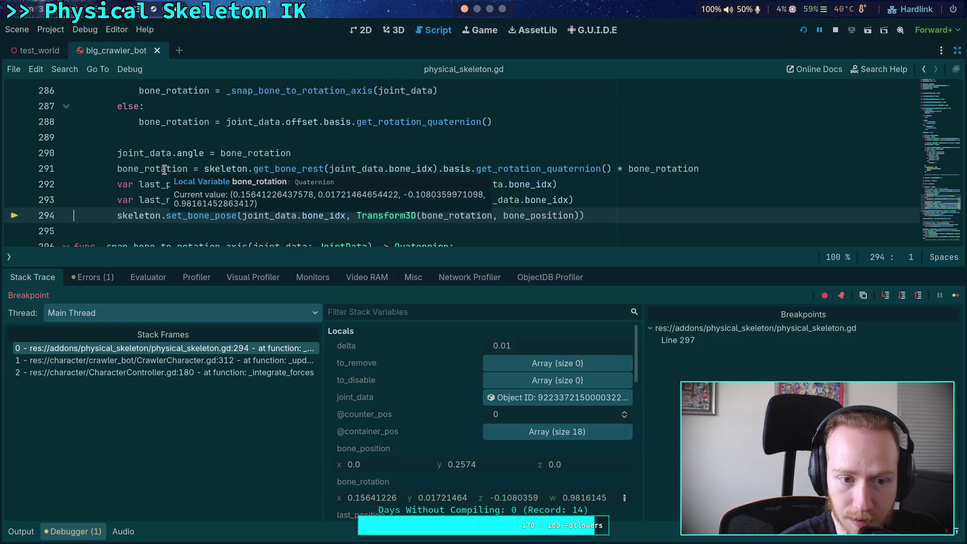
{"action": "scroll", "coordinate": [426, 449], "scroll_direction": "down", "scroll_amount": 4}
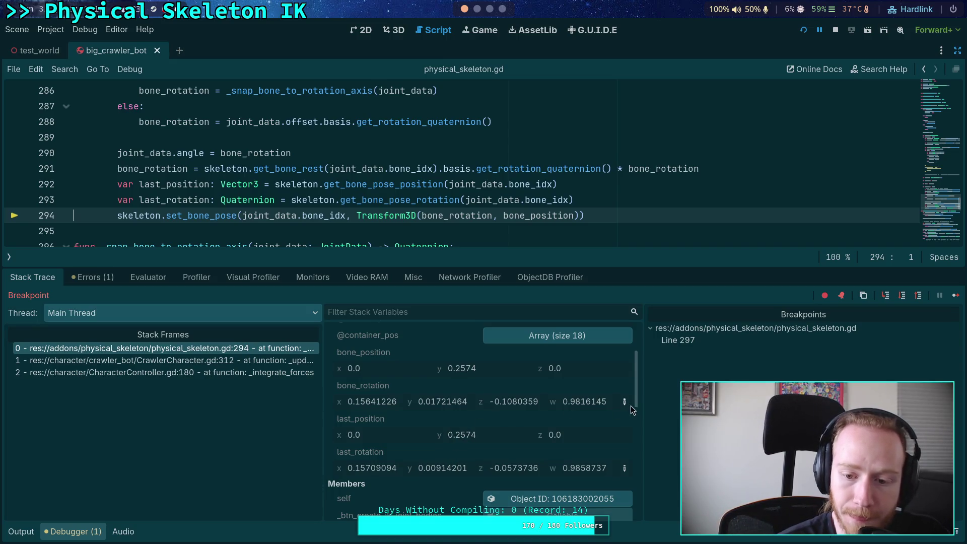
{"action": "left_click", "coordinate": [624, 401]}
{"action": "scroll", "coordinate": [624, 466], "scroll_direction": "down", "scroll_amount": 1}
{"action": "left_click", "coordinate": [624, 480]}
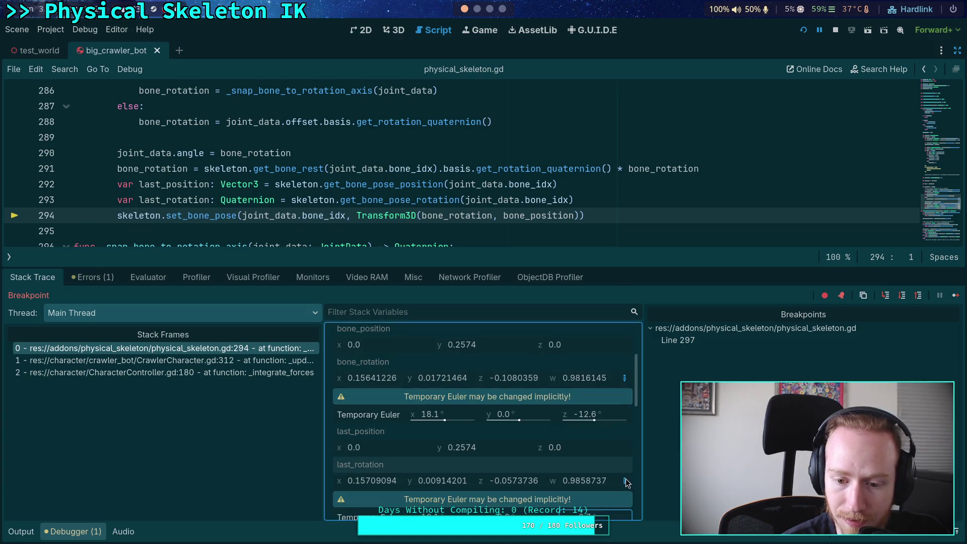
{"action": "scroll", "coordinate": [628, 452], "scroll_direction": "down", "scroll_amount": 1}
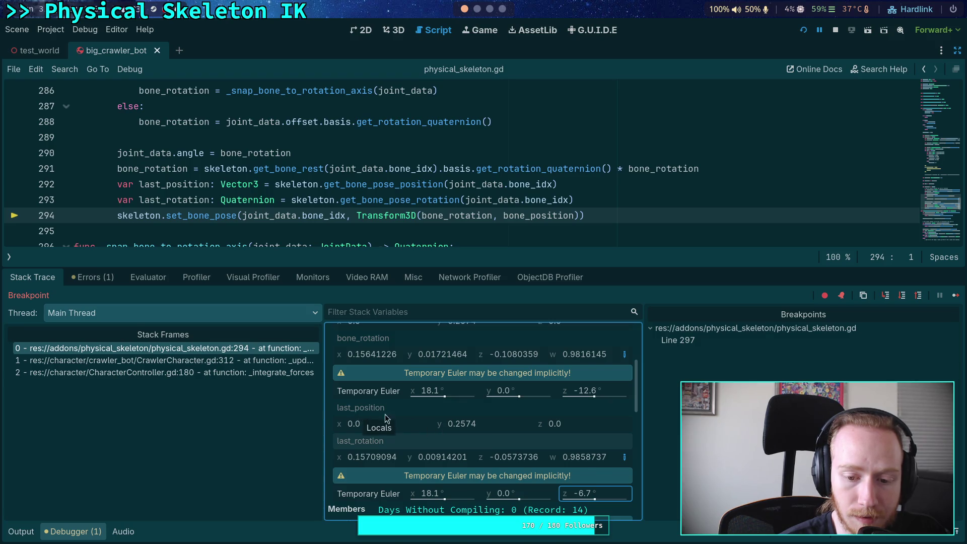
{"action": "left_click", "coordinate": [625, 457]}
{"action": "left_click", "coordinate": [625, 354]}
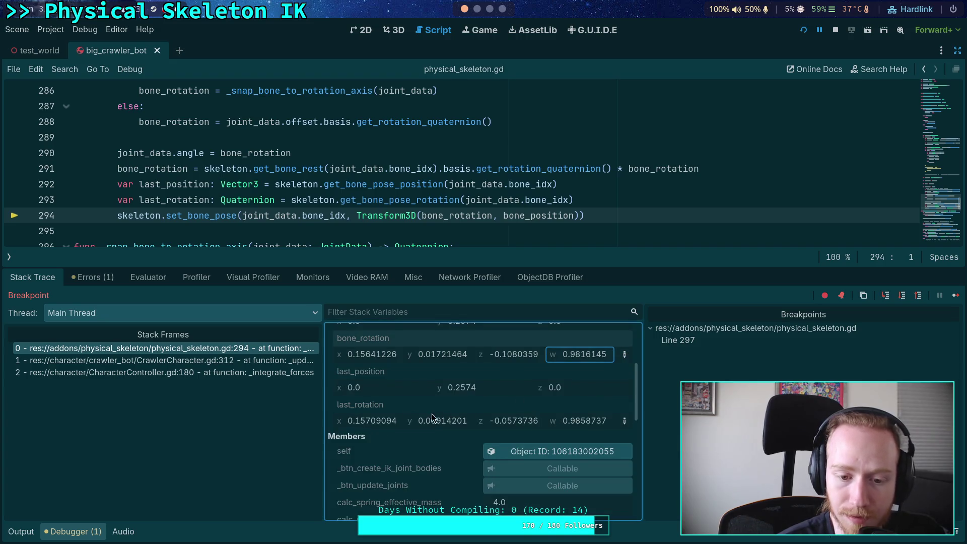
{"action": "scroll", "coordinate": [399, 406], "scroll_direction": "up", "scroll_amount": 3}
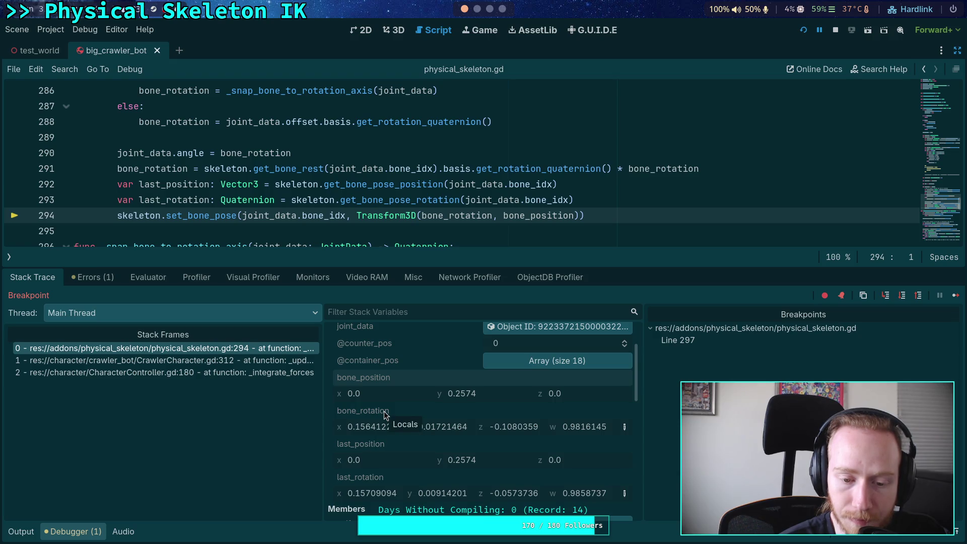
{"action": "scroll", "coordinate": [234, 171], "scroll_direction": "down", "scroll_amount": 1}
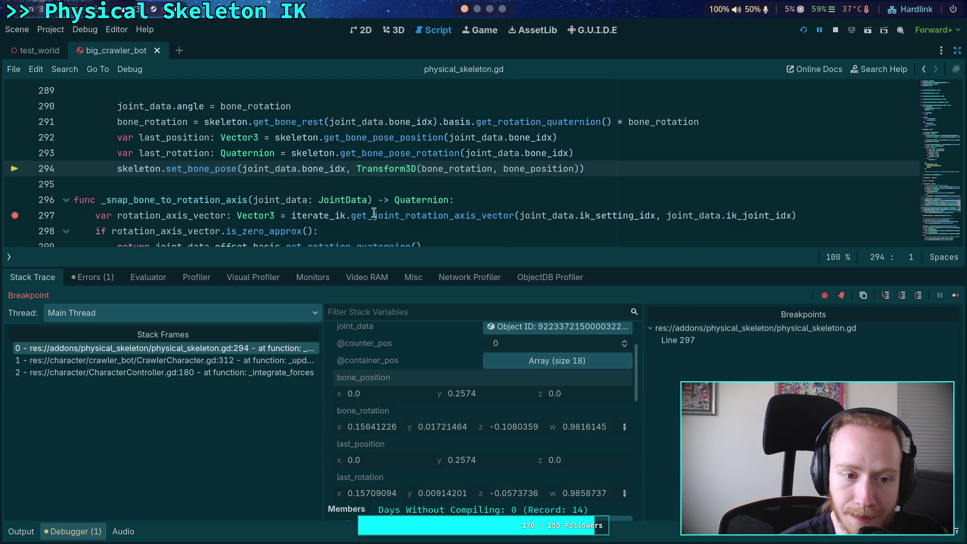
Continue to the line 297 breakpoint, then step to line 305 so local_vector reads (0.0445, 0.999, -0.0076).
{"action": "left_click", "coordinate": [953, 299]}
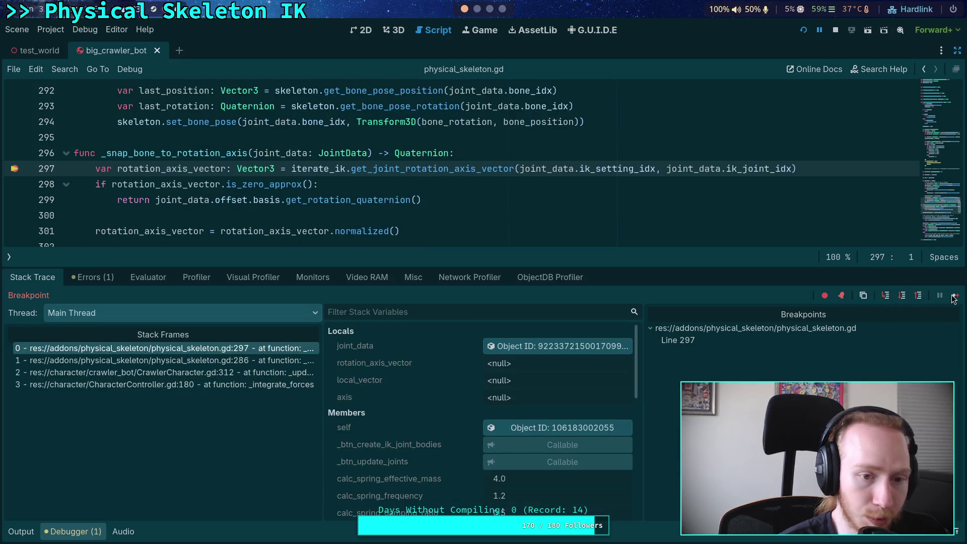
{"action": "left_click", "coordinate": [900, 298]}
{"action": "left_click", "coordinate": [899, 298]}
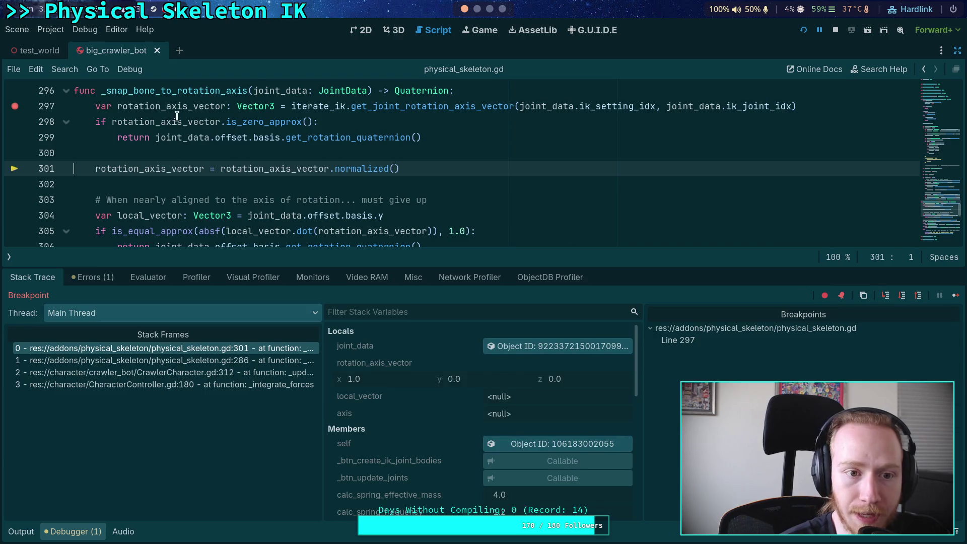
{"action": "mouse_move", "coordinate": [179, 111]}
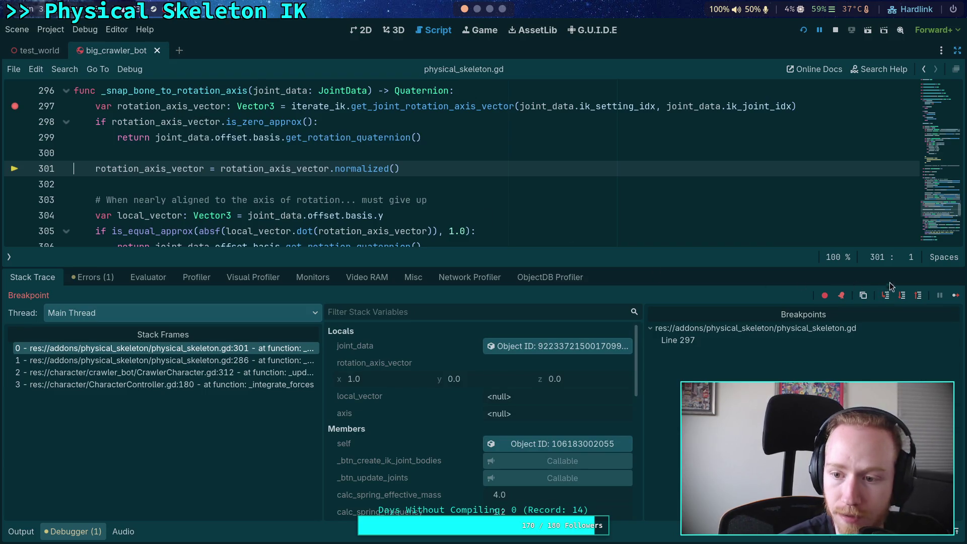
{"action": "left_click", "coordinate": [901, 297]}
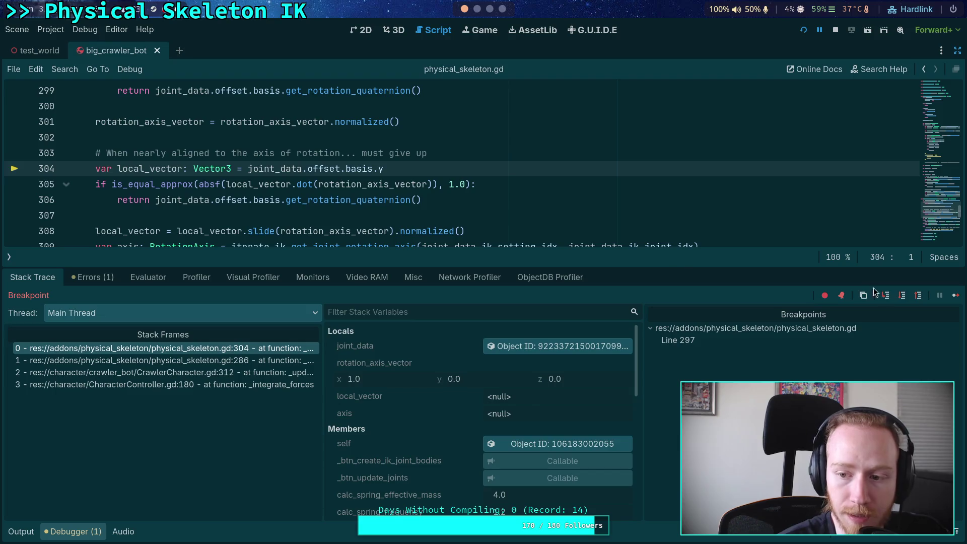
{"action": "left_click", "coordinate": [902, 295]}
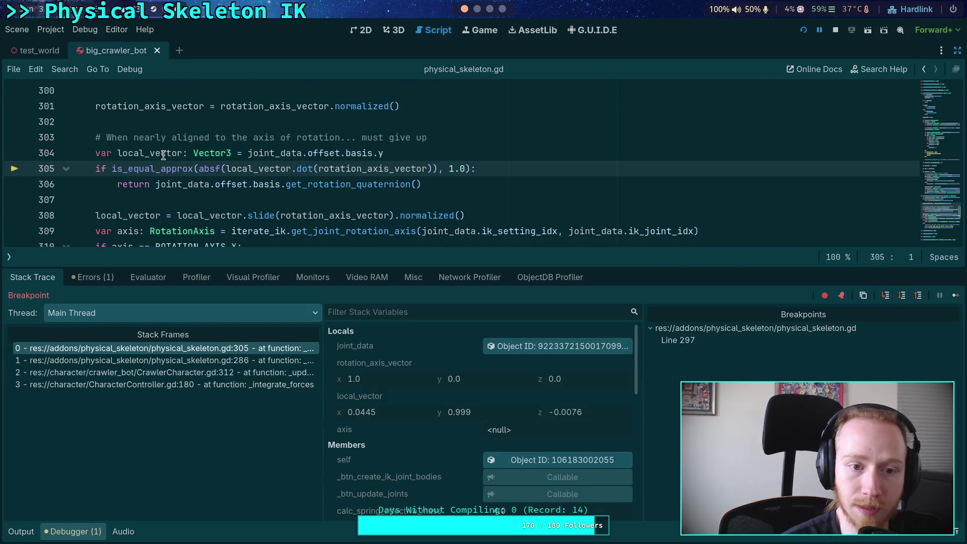
{"action": "mouse_move", "coordinate": [163, 155]}
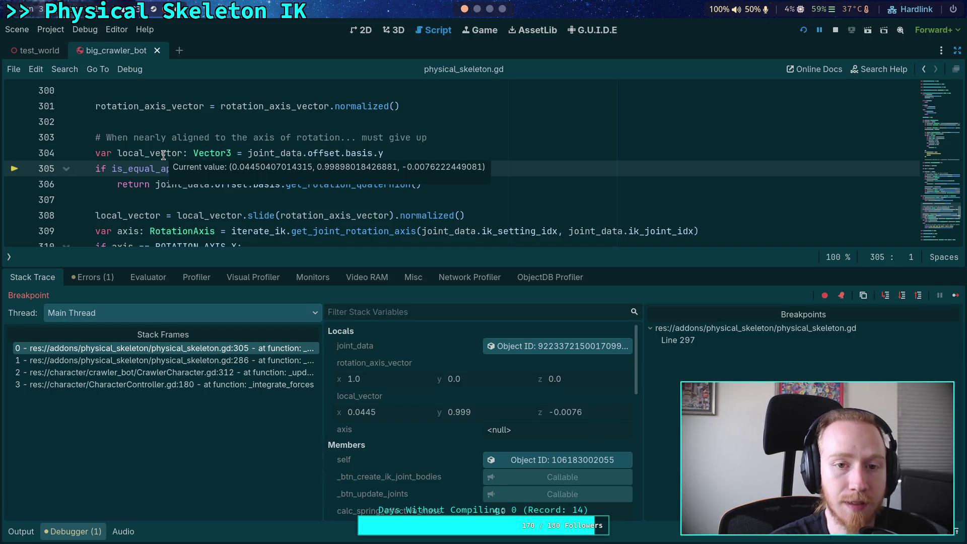
{"action": "left_click", "coordinate": [388, 31]}
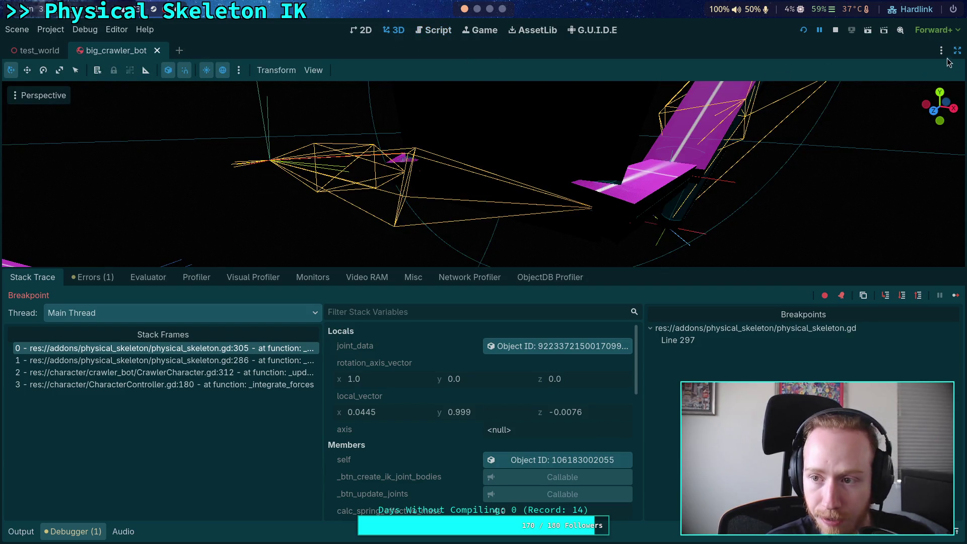
Create a new scene with a 3D Scene (Node3D) root.
{"action": "left_click", "coordinate": [17, 29]}
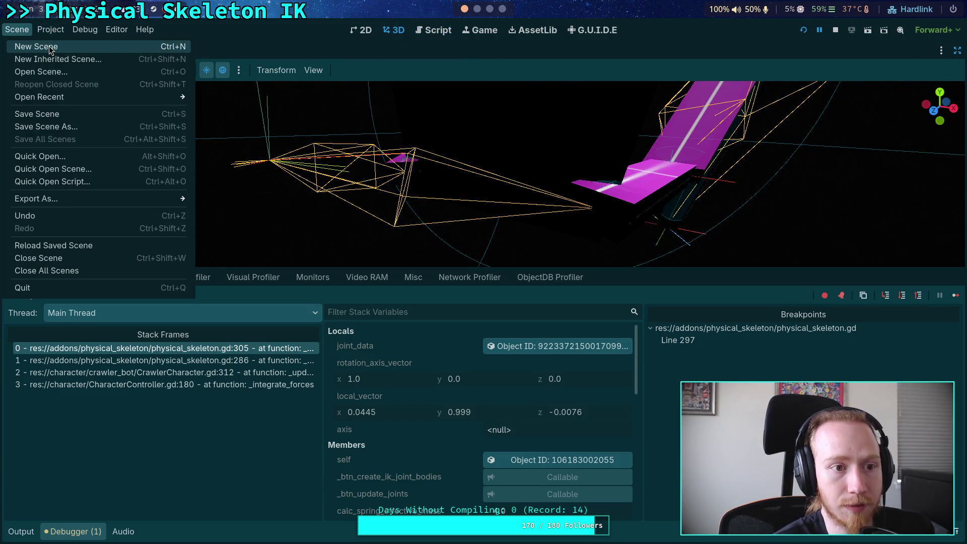
{"action": "left_click", "coordinate": [36, 47]}
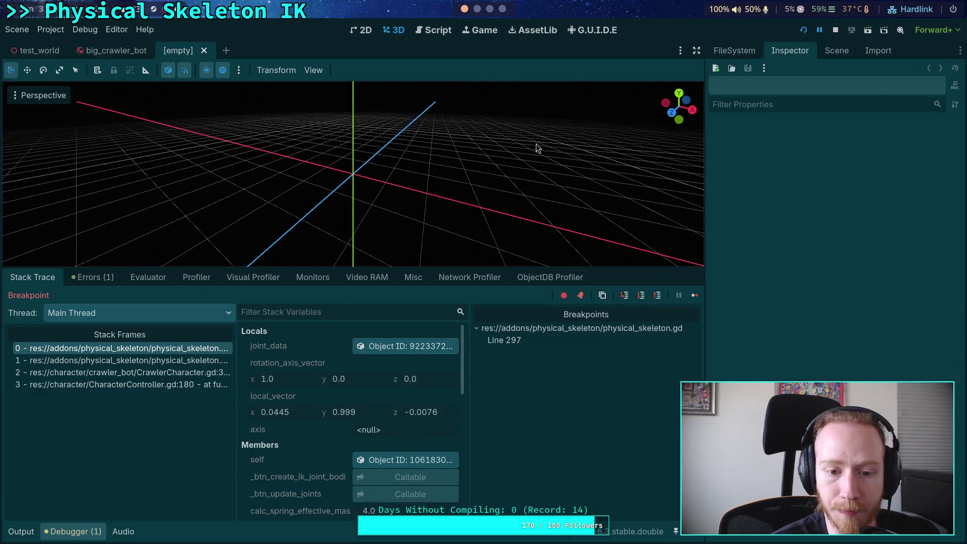
{"action": "left_click", "coordinate": [836, 51]}
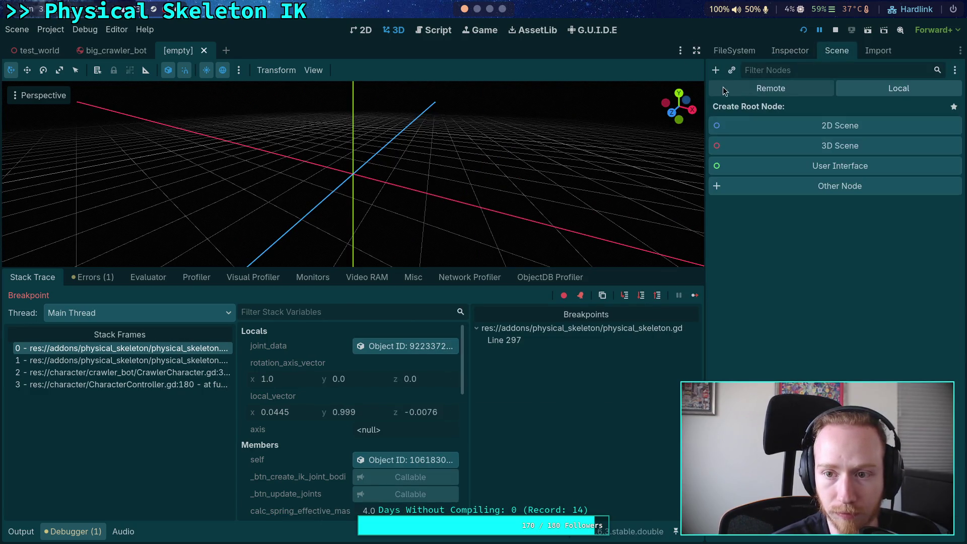
{"action": "left_click", "coordinate": [796, 147]}
{"action": "left_click", "coordinate": [716, 71]}
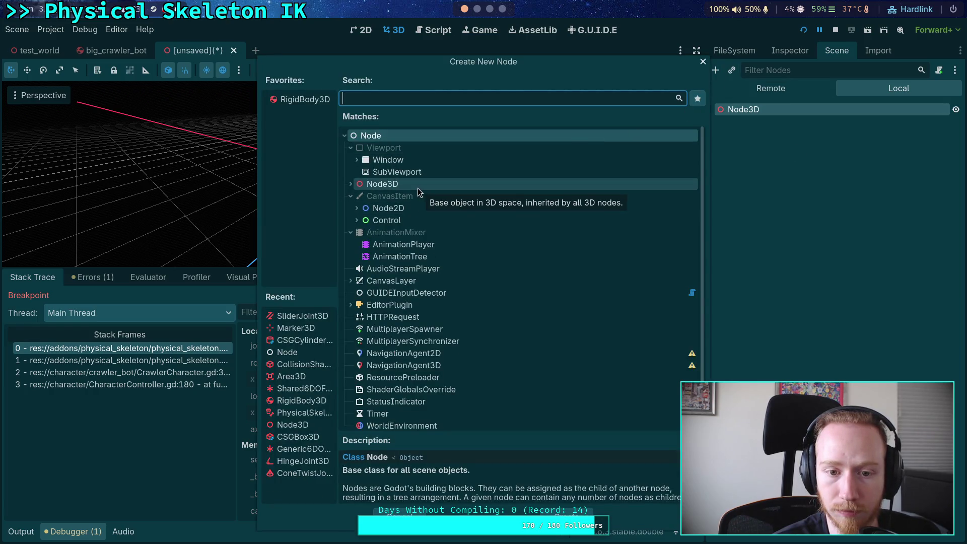
{"action": "left_click", "coordinate": [703, 61]}
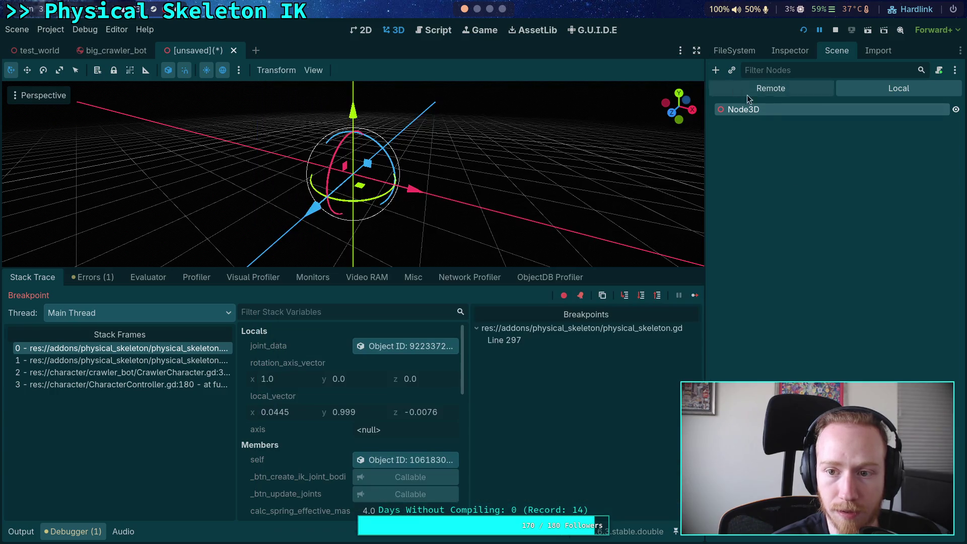
Nudge the root node's Position x to -0.0175 m.
{"action": "left_click", "coordinate": [789, 50]}
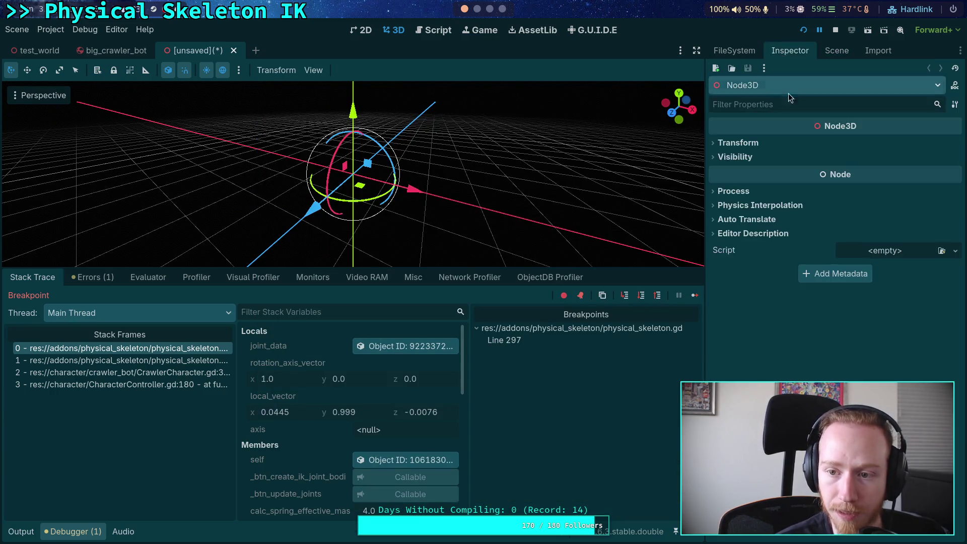
{"action": "left_click", "coordinate": [738, 143]}
{"action": "mouse_move", "coordinate": [745, 173]}
{"action": "left_mouse_down"}
{"action": "mouse_move", "coordinate": [761, 173]}
{"action": "mouse_move", "coordinate": [735, 173]}
{"action": "left_mouse_up"}
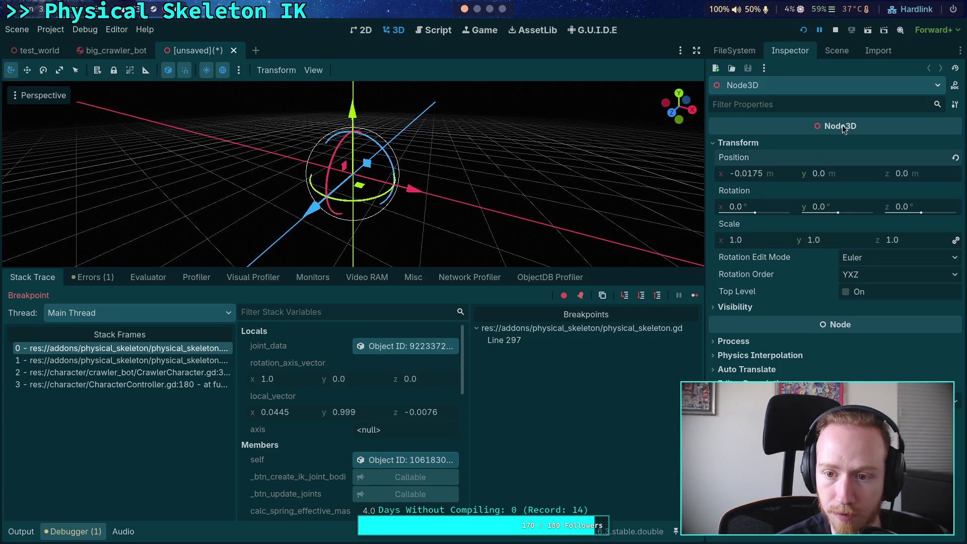
{"action": "left_click", "coordinate": [849, 48]}
Change the root node's type to Marker3D and check its transform.
{"action": "right_click", "coordinate": [756, 111]}
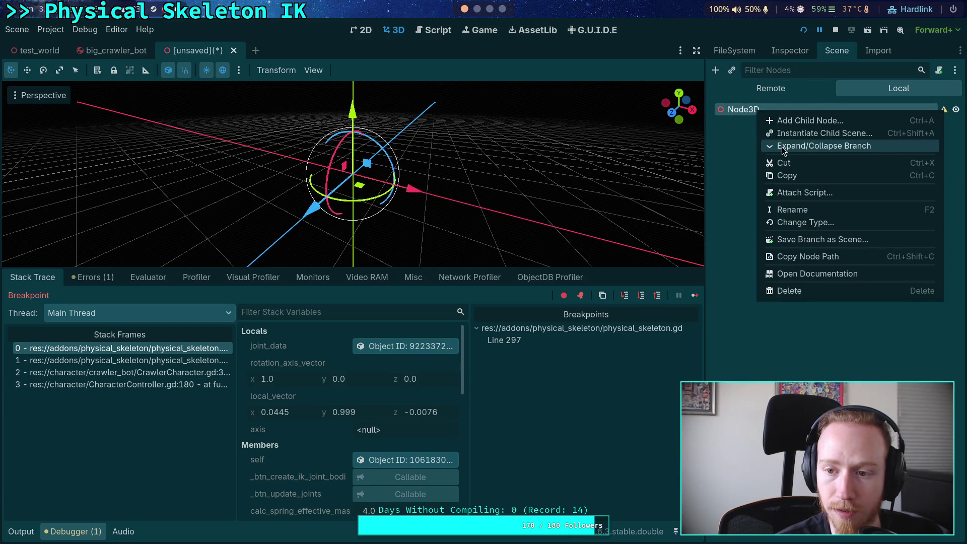
{"action": "left_click", "coordinate": [800, 221]}
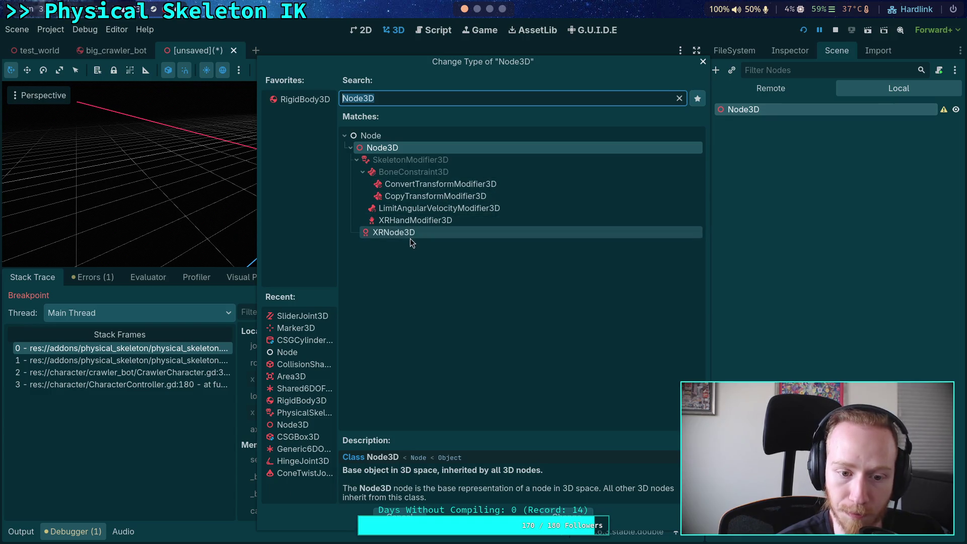
{"action": "double_click", "coordinate": [303, 332]}
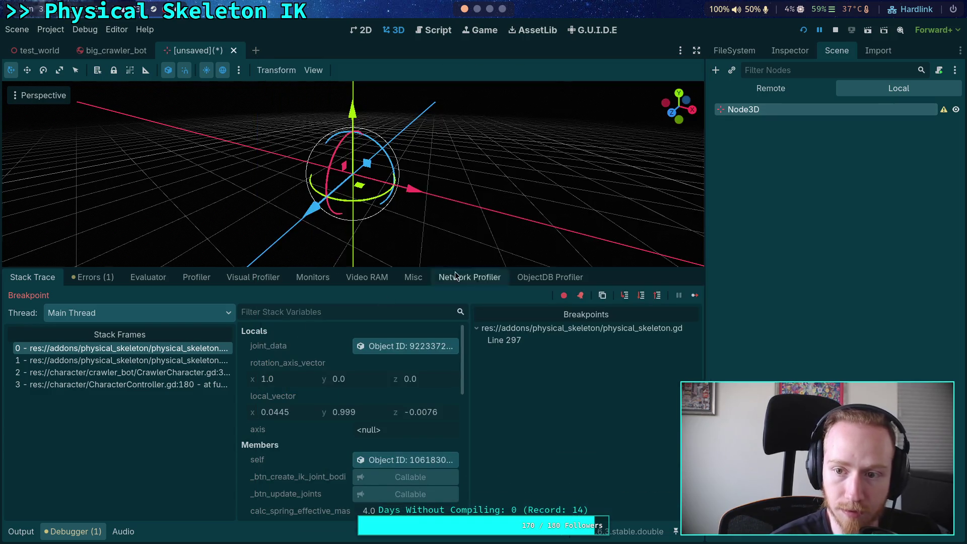
{"action": "left_click", "coordinate": [784, 53]}
{"action": "left_click", "coordinate": [738, 180]}
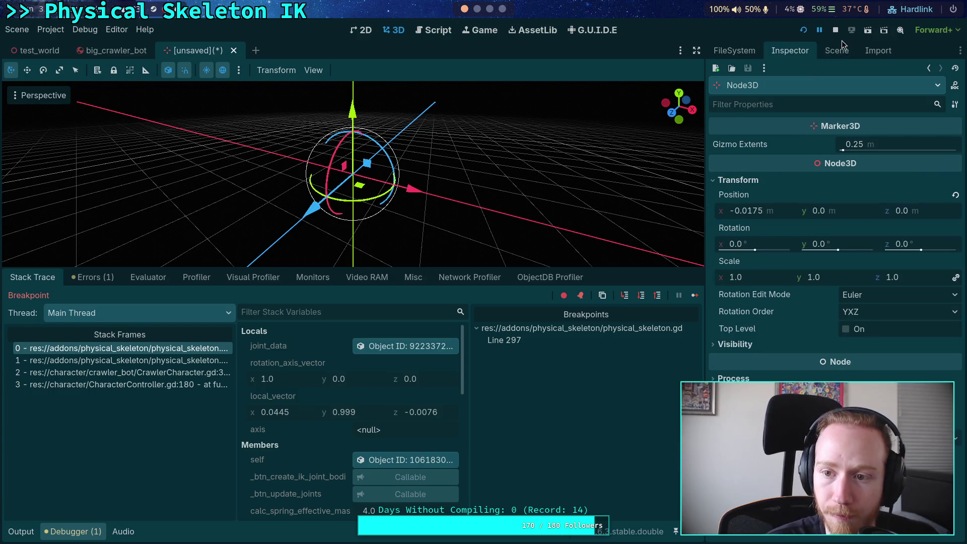
{"action": "left_click", "coordinate": [837, 51]}
{"action": "mouse_move", "coordinate": [943, 112]}
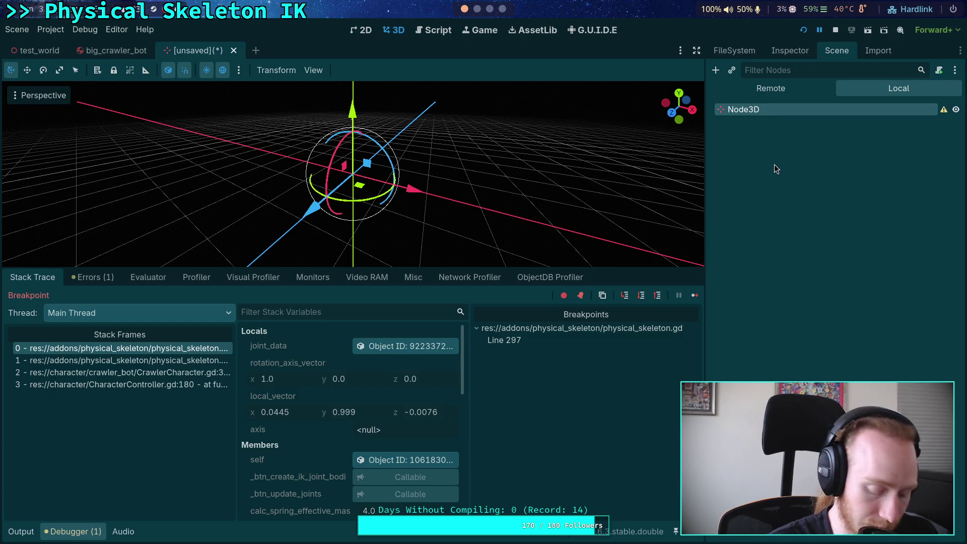
{"action": "left_click", "coordinate": [790, 51]}
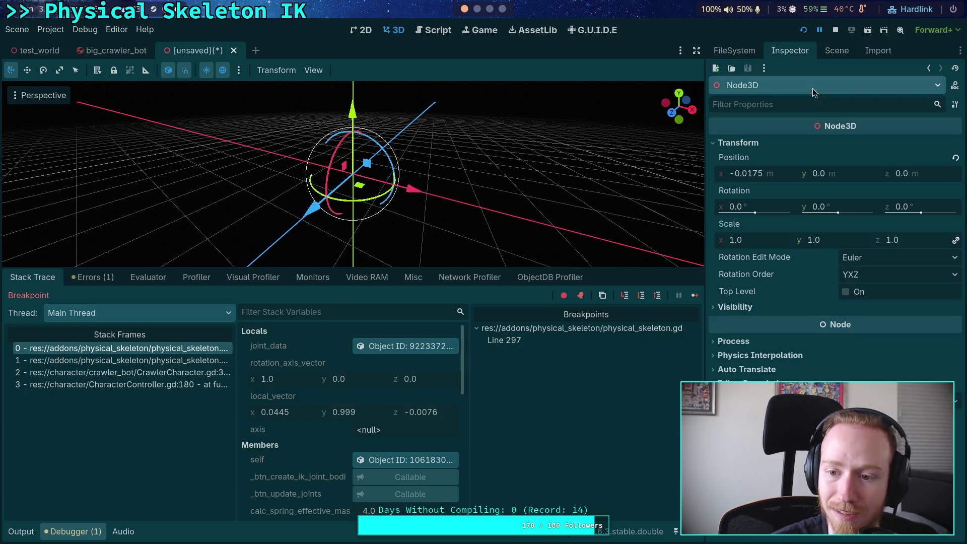
Lock the root node and add a Marker3D child under it.
{"action": "left_click", "coordinate": [757, 144]}
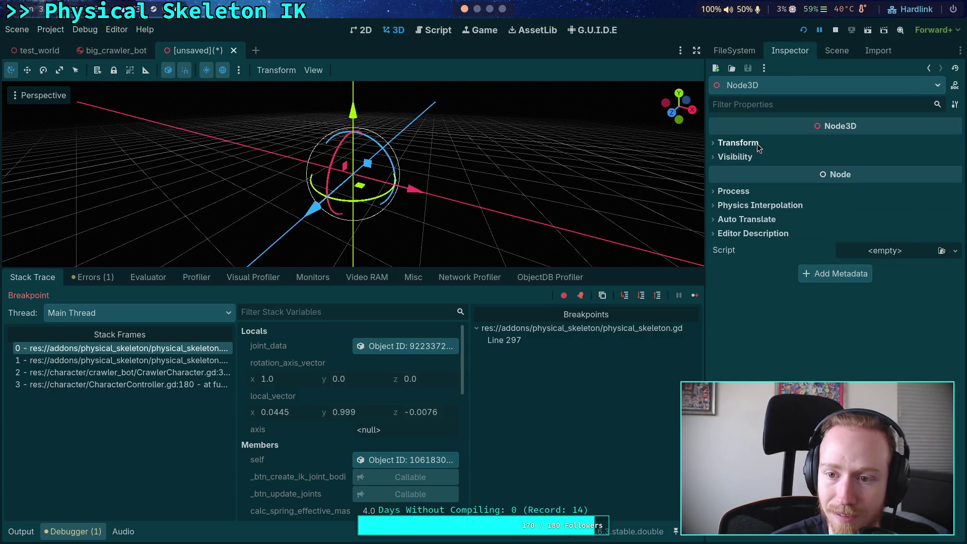
{"action": "left_click", "coordinate": [836, 51]}
{"action": "left_click", "coordinate": [113, 70]}
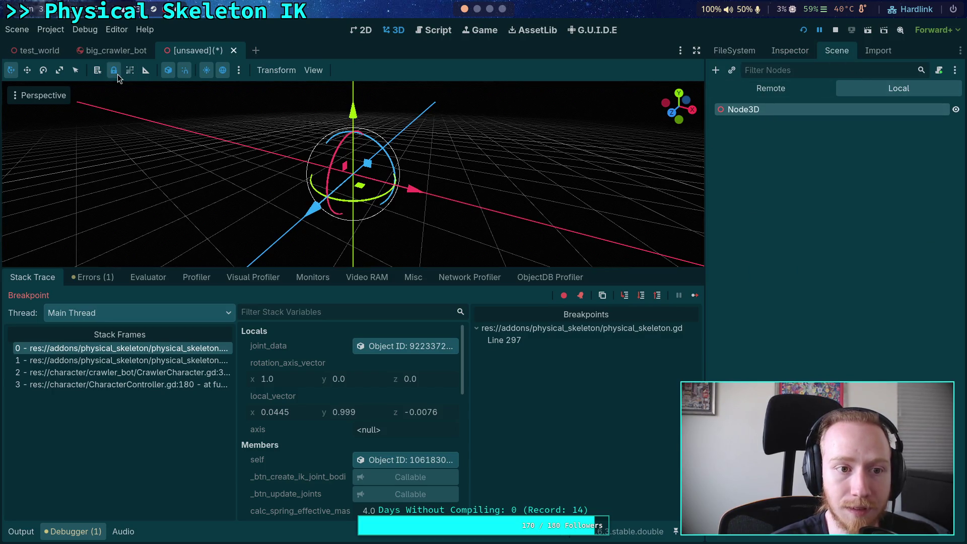
{"action": "key", "text": "ctrl+a"}
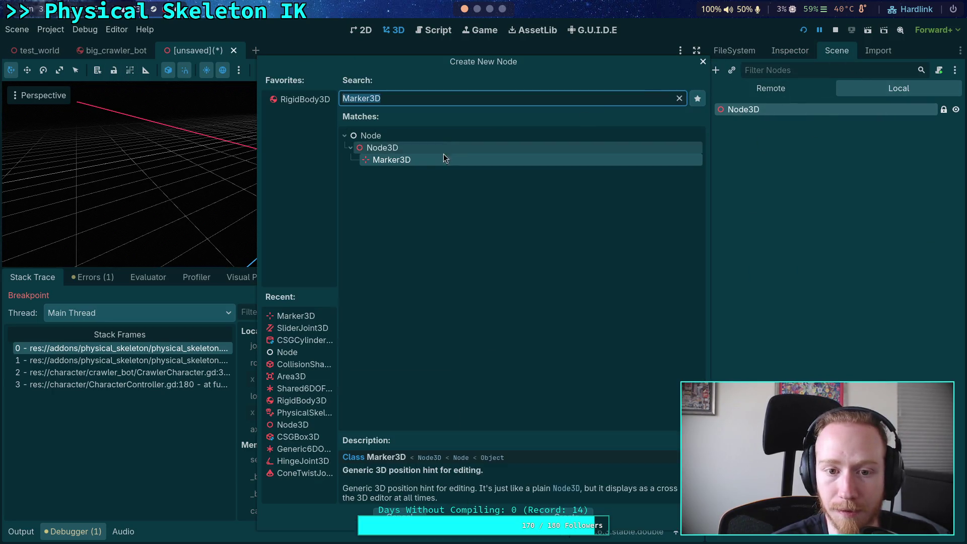
{"action": "double_click", "coordinate": [442, 157]}
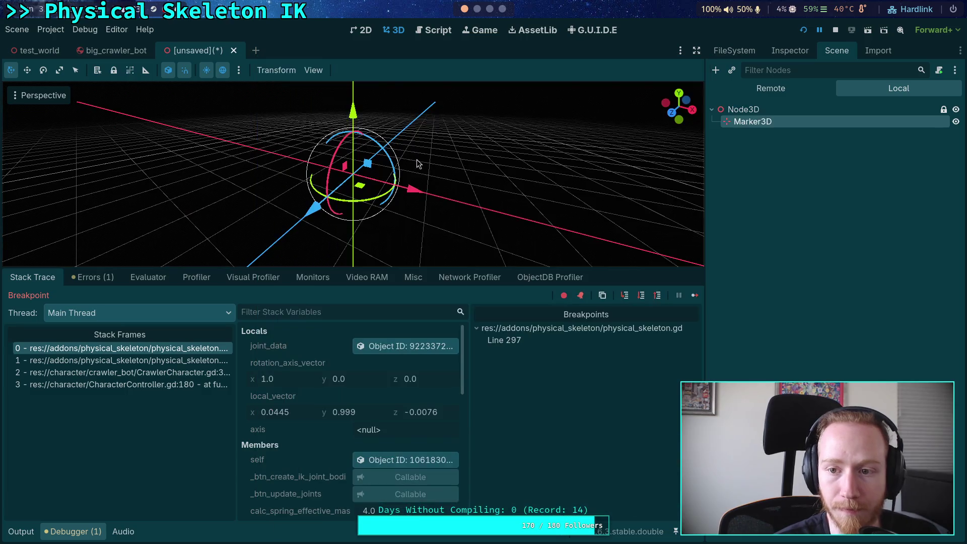
Copy local_vector and paste it into the Marker3D's Position (0.0445, 0.999, -0.0076).
{"action": "left_click", "coordinate": [790, 52]}
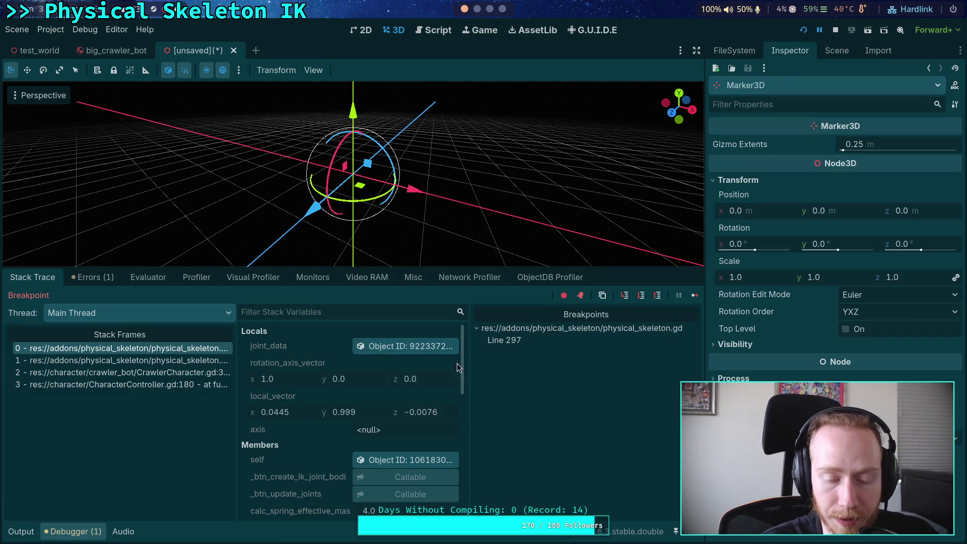
{"action": "left_click_drag", "start_coordinate": [468, 392], "coordinate": [529, 393]}
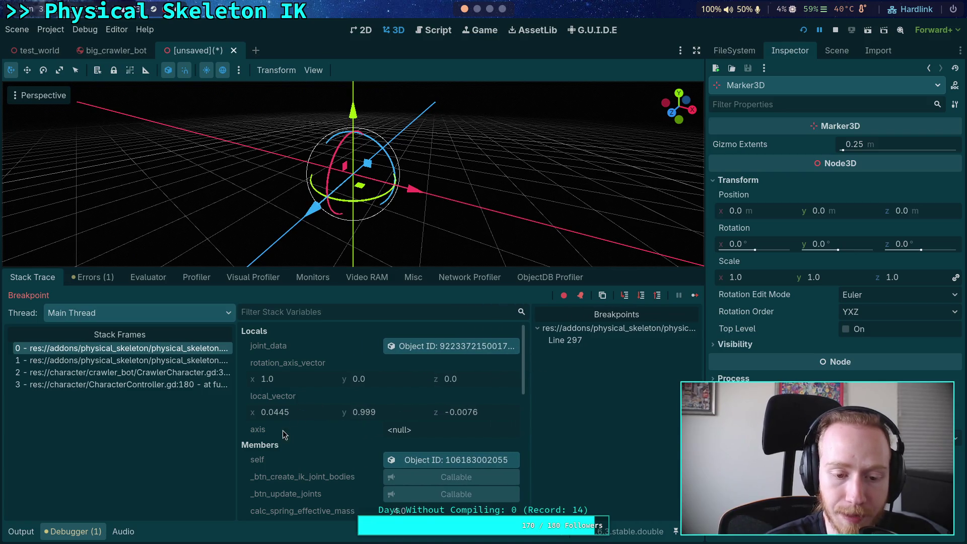
{"action": "right_click", "coordinate": [274, 399]}
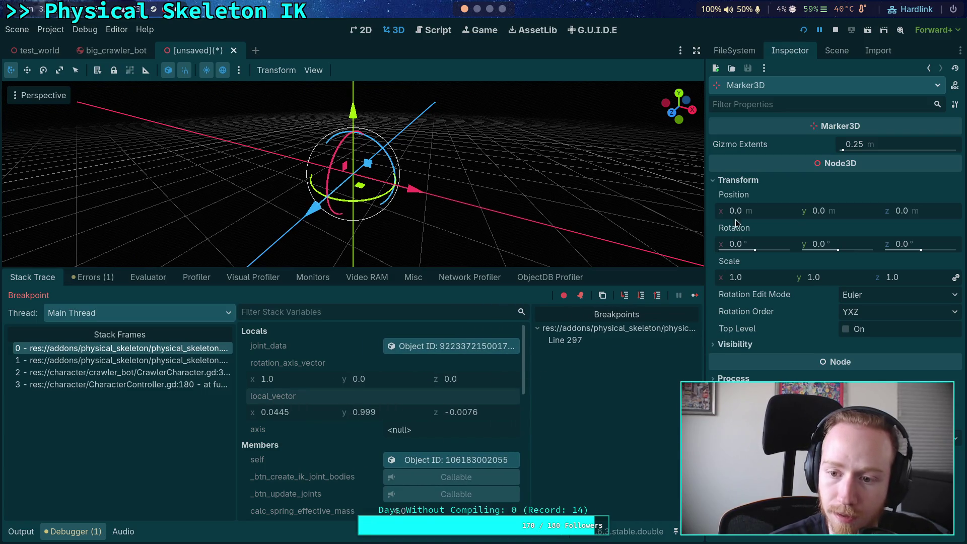
{"action": "right_click", "coordinate": [743, 196]}
{"action": "left_click", "coordinate": [763, 219]}
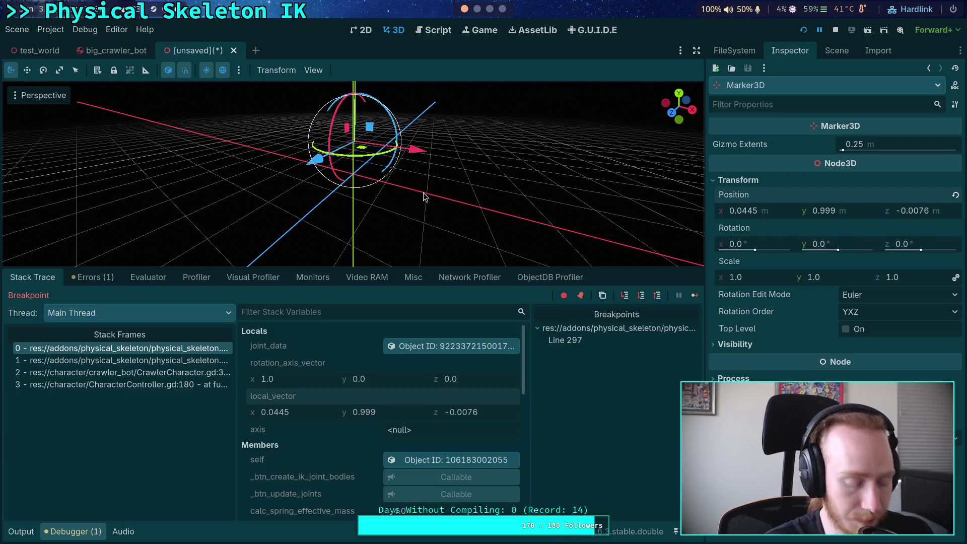
Orbit the 3D view around the marker to check its direction.
{"action": "mouse_move", "coordinate": [423, 196]}
{"action": "left_mouse_down"}
{"action": "mouse_move", "coordinate": [375, 197]}
{"action": "mouse_move", "coordinate": [399, 193]}
{"action": "mouse_move", "coordinate": [402, 108]}
{"action": "mouse_move", "coordinate": [435, 209]}
{"action": "left_mouse_up"}
{"action": "scroll", "coordinate": [402, 196], "scroll_direction": "up", "scroll_amount": 2}
{"action": "scroll", "coordinate": [375, 198], "scroll_direction": "down", "scroll_amount": 2}
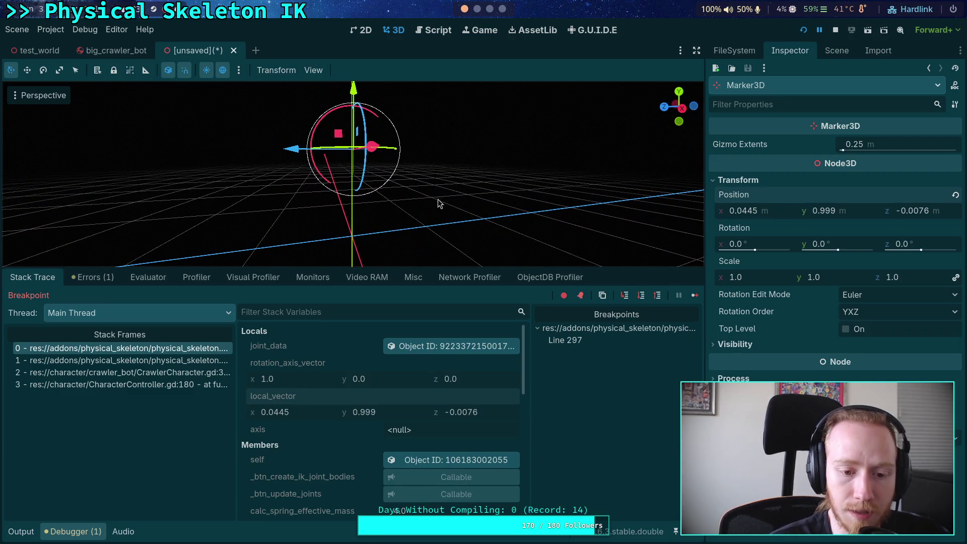
{"action": "mouse_move", "coordinate": [365, 202]}
{"action": "left_mouse_down"}
{"action": "mouse_move", "coordinate": [461, 234]}
{"action": "mouse_move", "coordinate": [386, 218]}
{"action": "mouse_move", "coordinate": [395, 183]}
{"action": "mouse_move", "coordinate": [367, 136]}
{"action": "mouse_move", "coordinate": [374, 143]}
{"action": "left_mouse_up"}
{"action": "scroll", "coordinate": [373, 151], "scroll_direction": "up", "scroll_amount": 2}
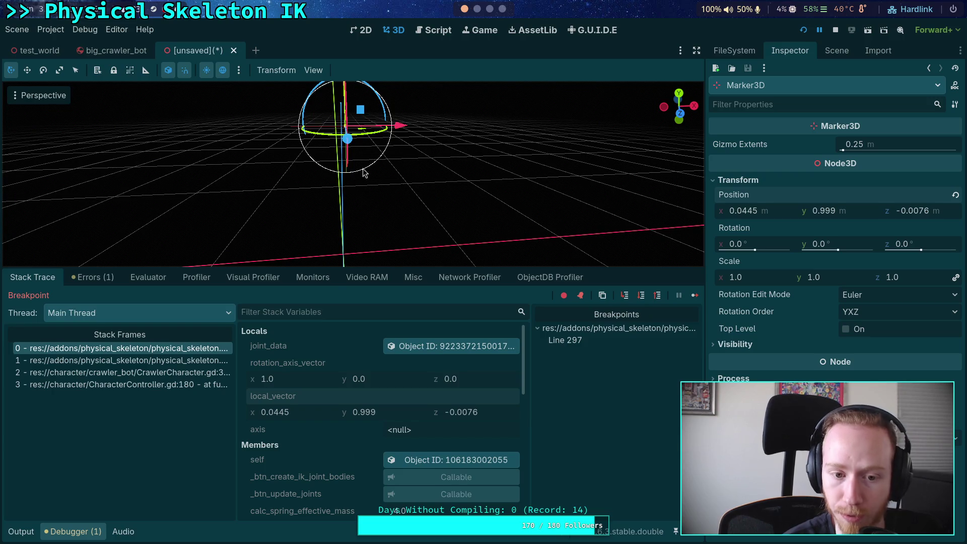
{"action": "left_click", "coordinate": [429, 34]}
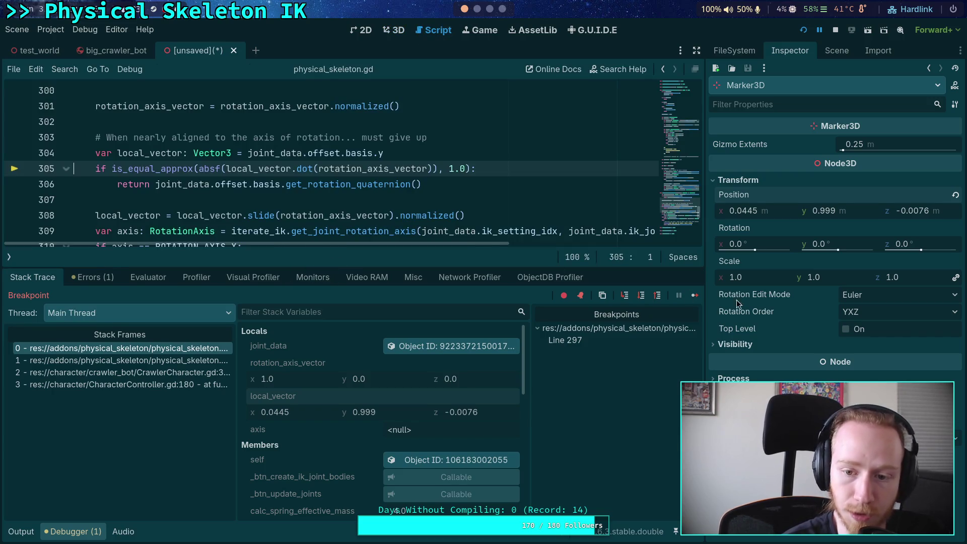
Step past line 308 to line 309 so local_vector becomes (0.0, 1.0, -0.0076).
{"action": "left_click", "coordinate": [641, 295]}
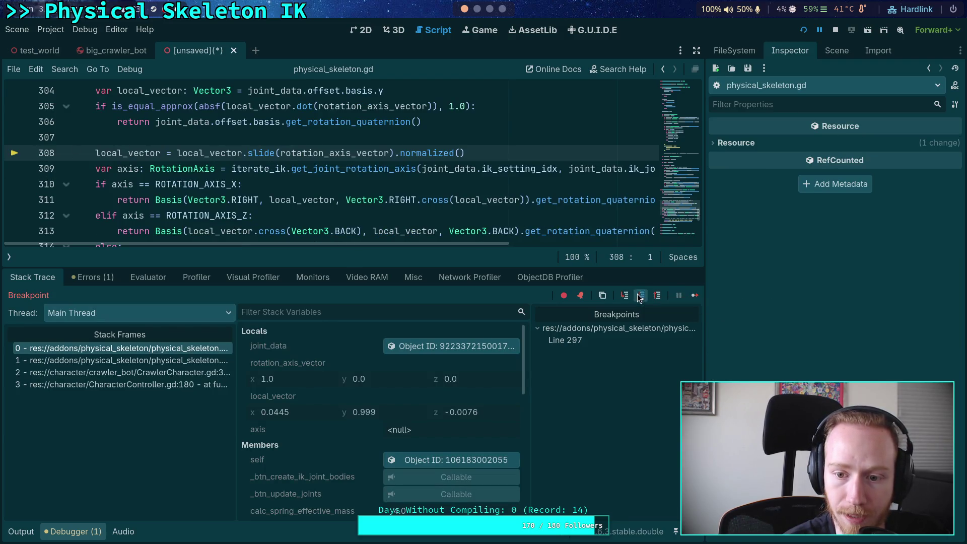
{"action": "left_click", "coordinate": [638, 296]}
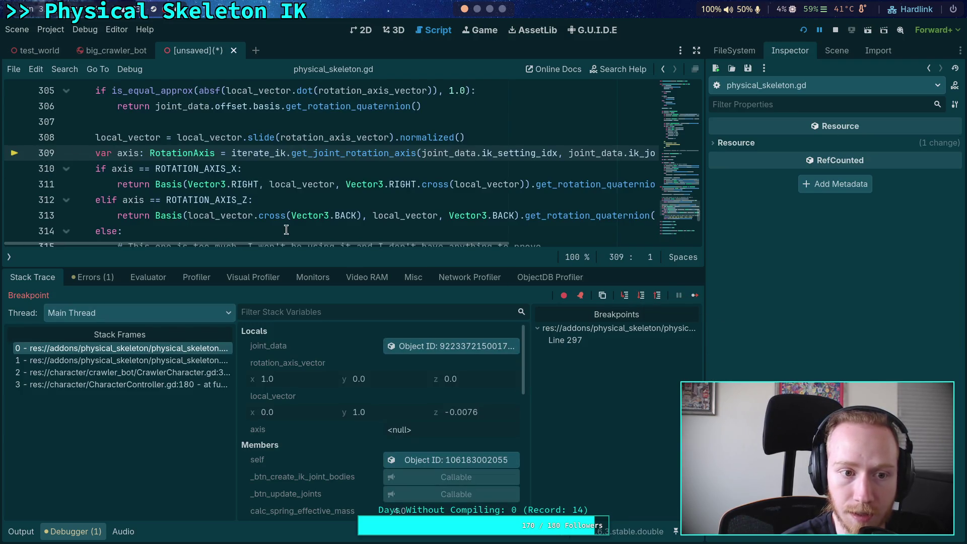
{"action": "left_click", "coordinate": [136, 136]}
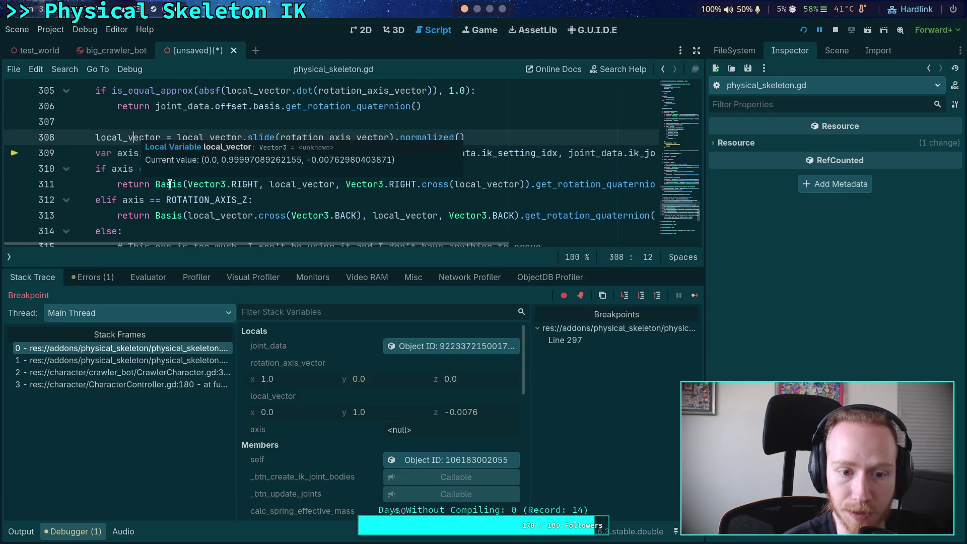
Copy local_vector's value from the Locals panel and return to the 3D scene tree.
{"action": "right_click", "coordinate": [299, 398]}
{"action": "left_click", "coordinate": [323, 401]}
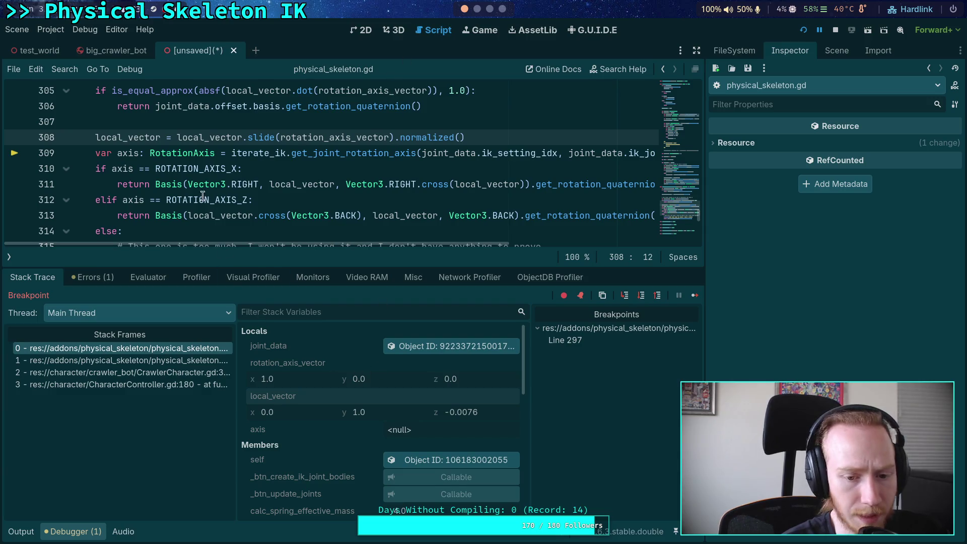
{"action": "right_click", "coordinate": [123, 133]}
{"action": "left_click", "coordinate": [151, 193]}
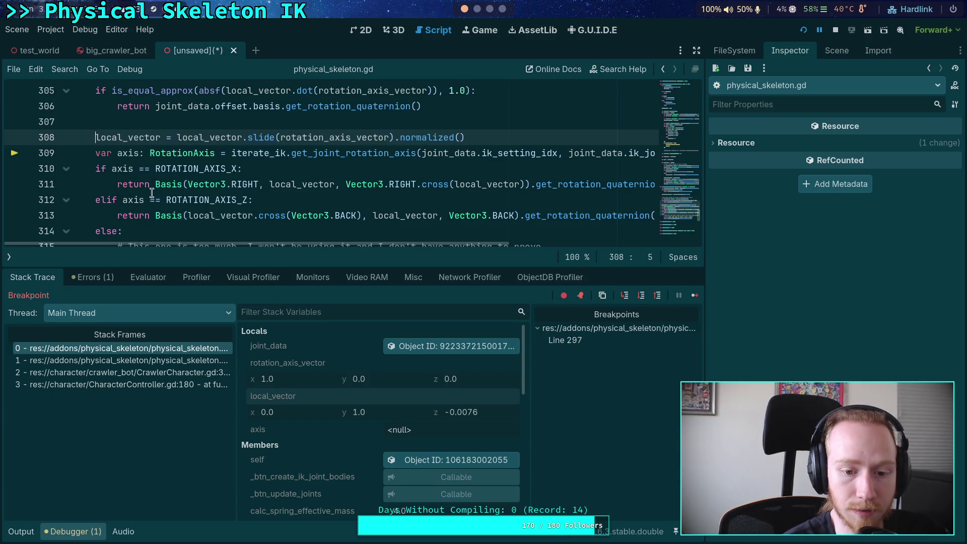
{"action": "right_click", "coordinate": [265, 403]}
{"action": "left_click", "coordinate": [285, 410]}
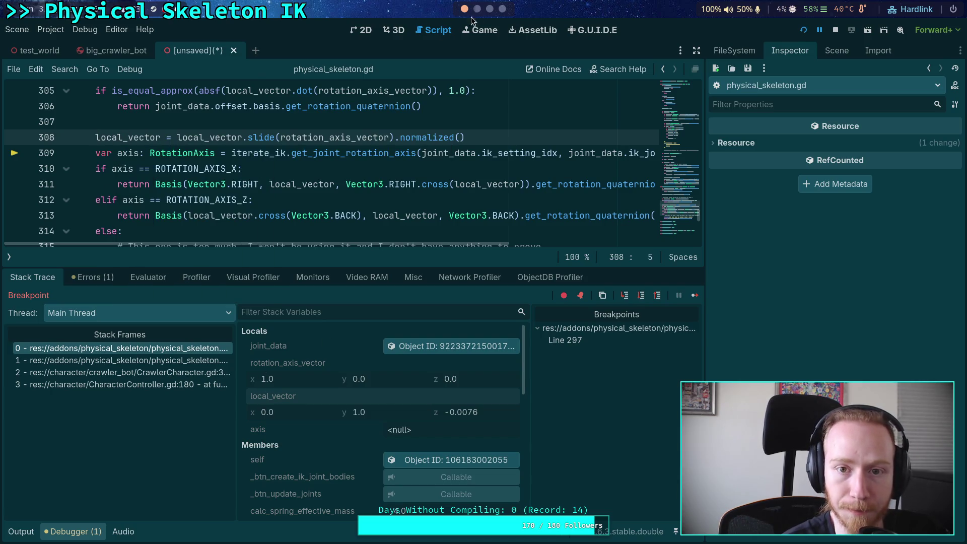
{"action": "left_click", "coordinate": [398, 30]}
{"action": "left_click", "coordinate": [836, 51]}
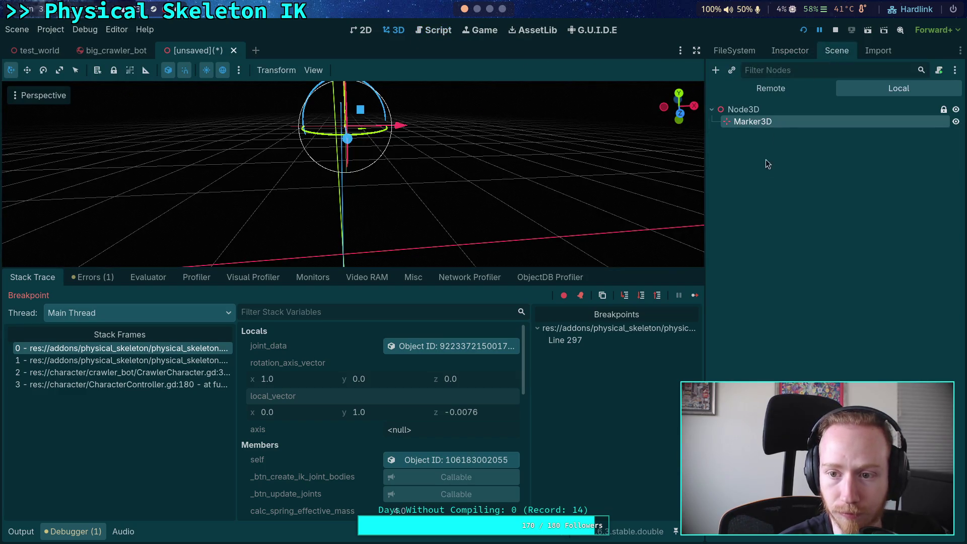
Rename the marker to Original and add a new Marker3D beside it under Node3D.
{"action": "key", "text": "F2"}
{"action": "type", "text": "Orig"}
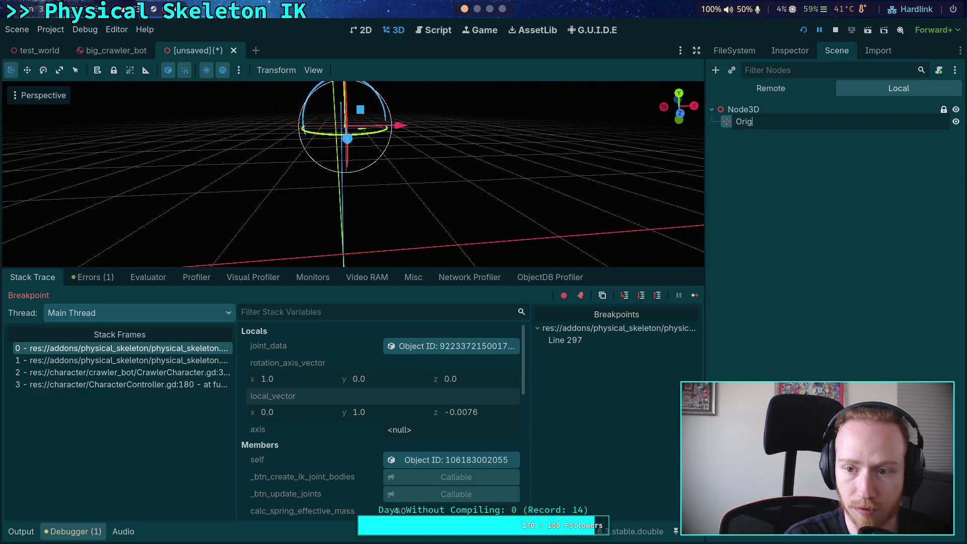
{"action": "type", "text": "inal"}
{"action": "key", "text": "Return"}
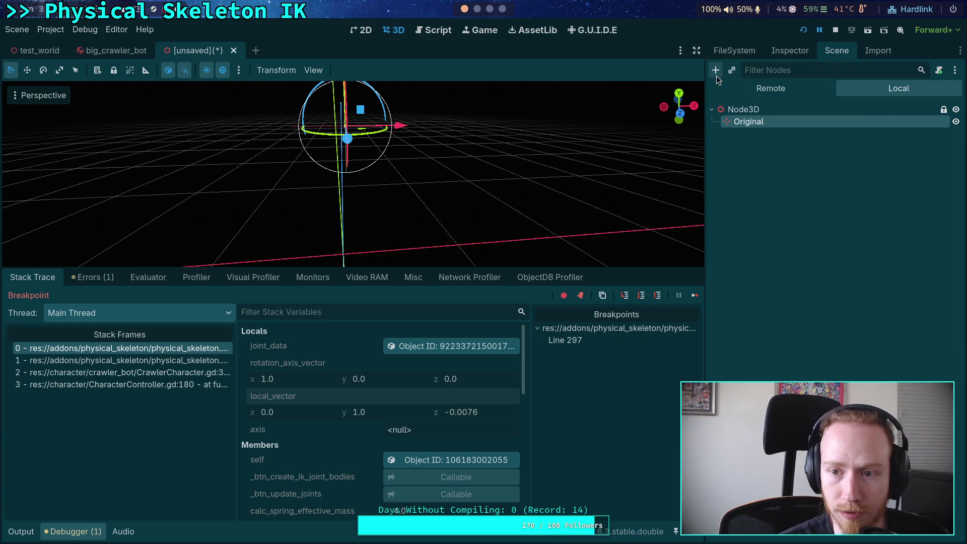
{"action": "left_click", "coordinate": [715, 70]}
{"action": "left_click", "coordinate": [561, 509]}
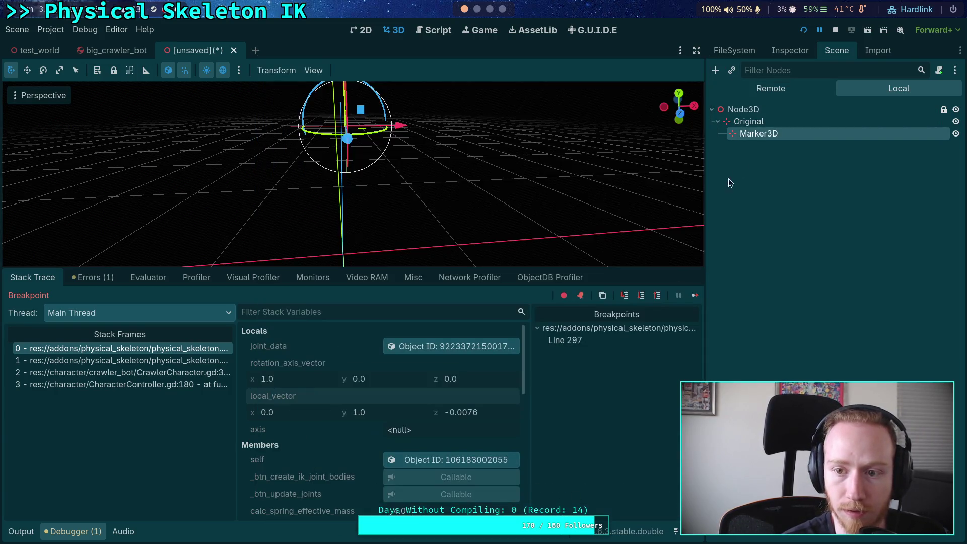
{"action": "mouse_move", "coordinate": [769, 133]}
{"action": "left_mouse_down"}
{"action": "mouse_move", "coordinate": [725, 141]}
{"action": "mouse_move", "coordinate": [738, 123]}
{"action": "mouse_move", "coordinate": [732, 138]}
{"action": "mouse_move", "coordinate": [739, 134]}
{"action": "left_mouse_up"}
Rename the new marker Snapped and paste the copied vector (0.0, 1.0, -0.0076) as its position.
{"action": "double_click", "coordinate": [745, 138]}
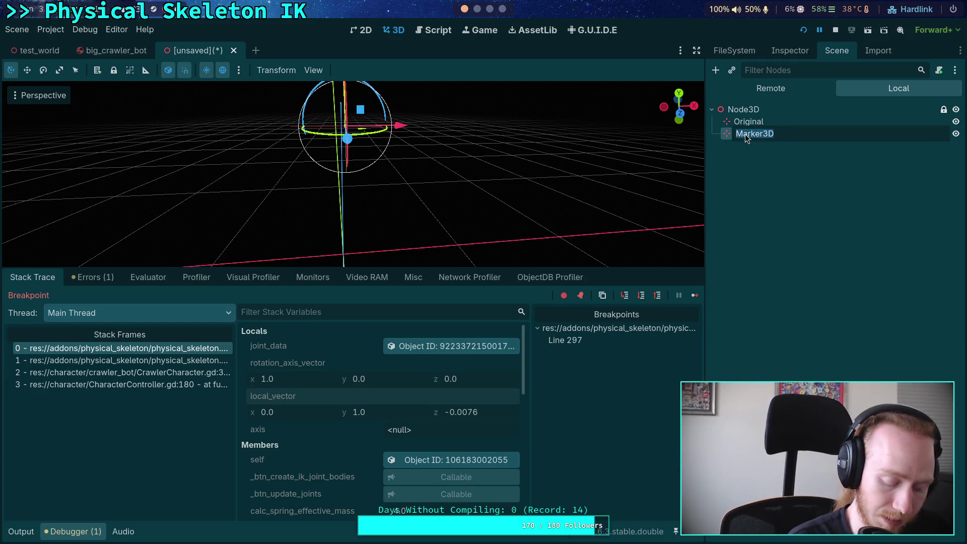
{"action": "key", "text": "End"}
{"action": "key", "text": "ctrl+BackSpace"}
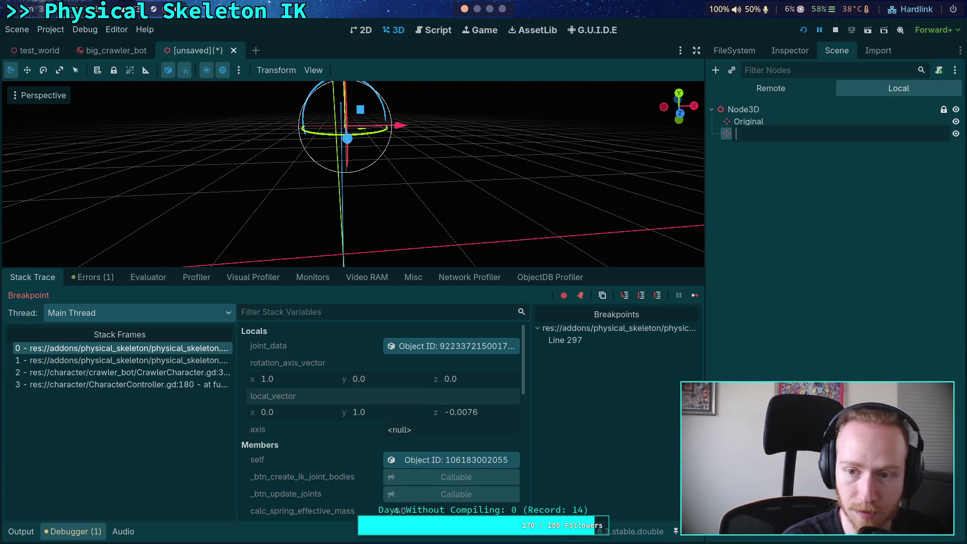
{"action": "type", "text": "Snapped"}
{"action": "key", "text": "Return"}
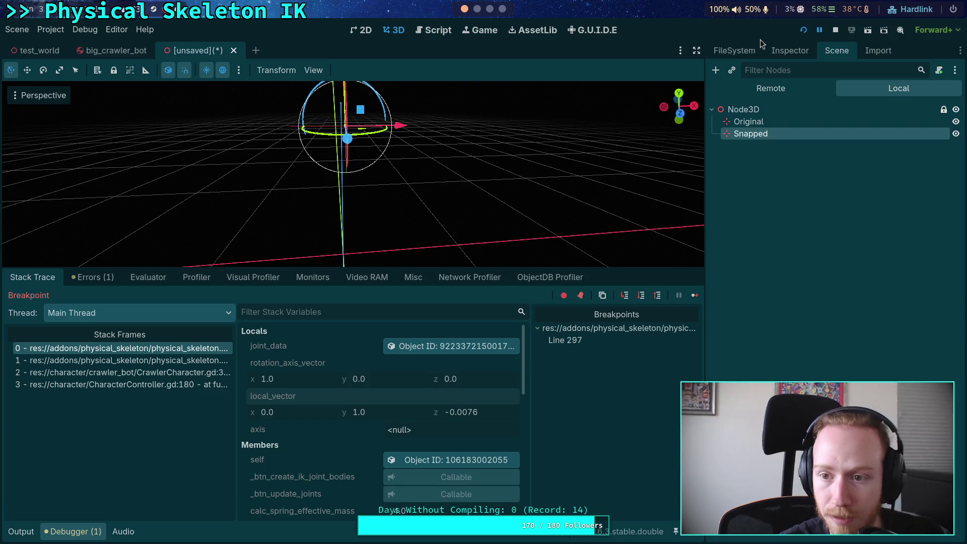
{"action": "left_click", "coordinate": [788, 50]}
{"action": "left_click", "coordinate": [760, 182]}
{"action": "right_click", "coordinate": [769, 196]}
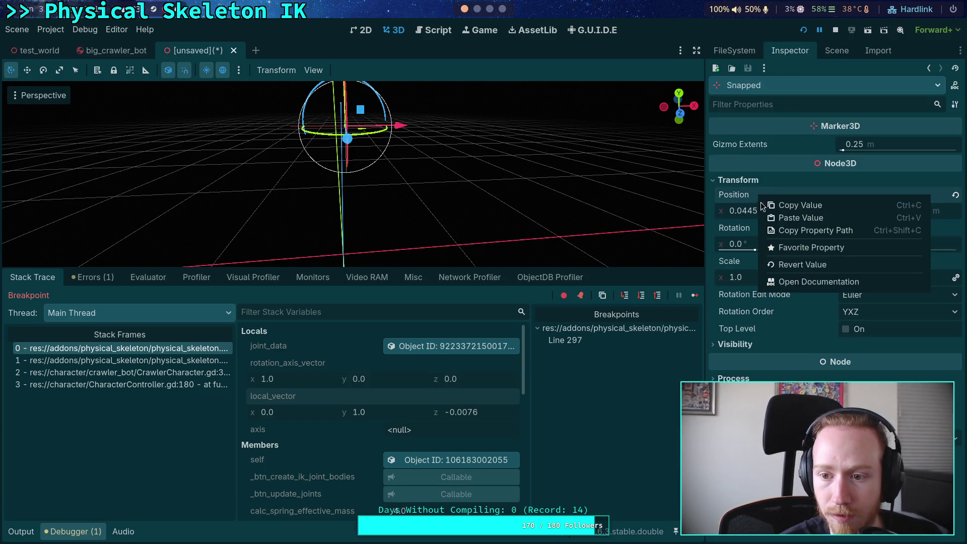
{"action": "left_click", "coordinate": [766, 217]}
Give both Snapped and Original gizmo extents of 1.0 m, then return to physical_skeleton.gd.
{"action": "mouse_move", "coordinate": [504, 201]}
{"action": "left_mouse_down"}
{"action": "mouse_move", "coordinate": [478, 197]}
{"action": "mouse_move", "coordinate": [511, 195]}
{"action": "mouse_move", "coordinate": [556, 173]}
{"action": "mouse_move", "coordinate": [548, 147]}
{"action": "mouse_move", "coordinate": [502, 131]}
{"action": "mouse_move", "coordinate": [481, 152]}
{"action": "left_mouse_up"}
{"action": "scroll", "coordinate": [488, 159], "scroll_direction": "up", "scroll_amount": 5}
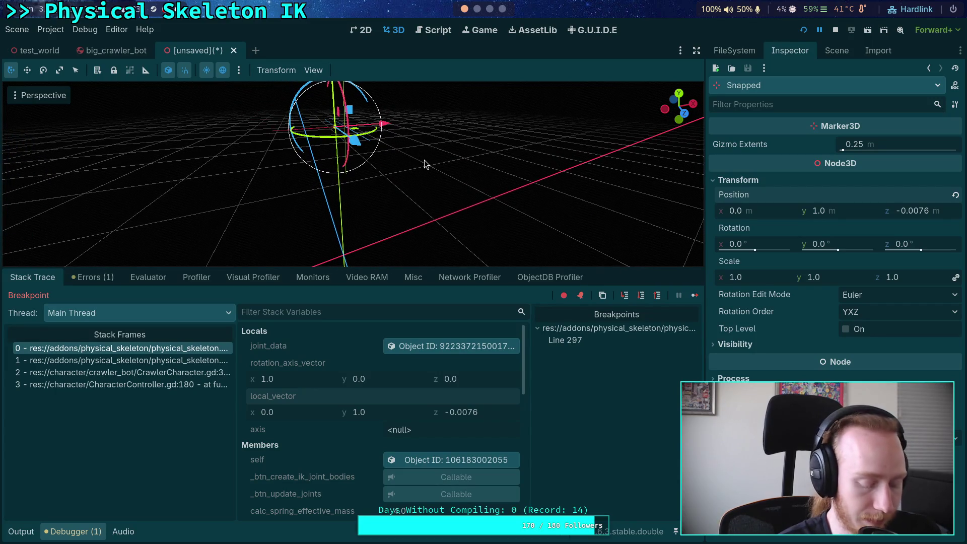
{"action": "left_click", "coordinate": [888, 144]}
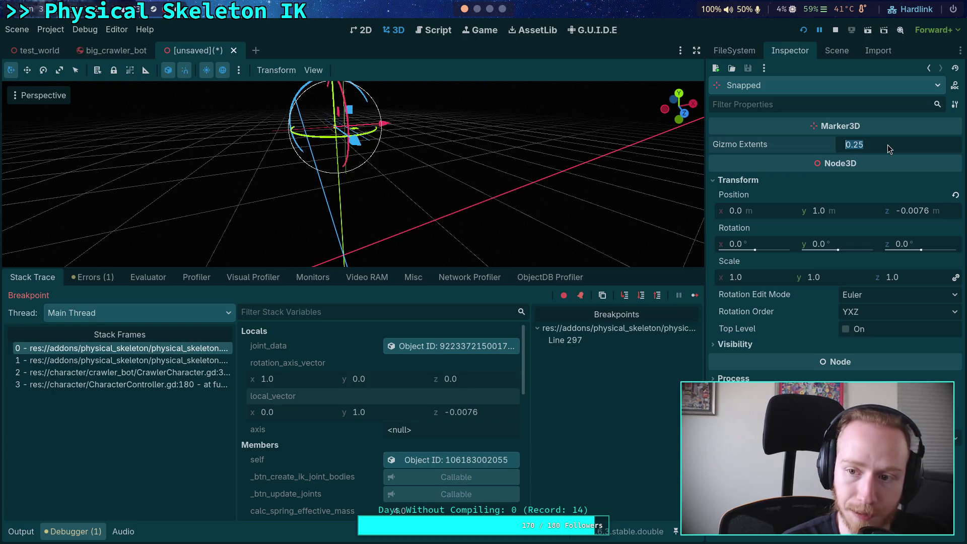
{"action": "type", "text": "1"}
{"action": "key", "text": "Return"}
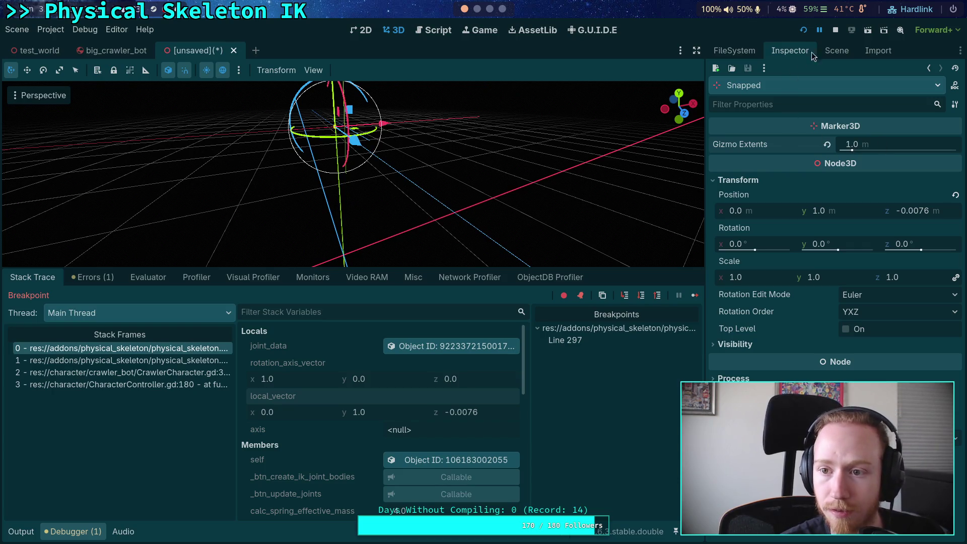
{"action": "left_click", "coordinate": [836, 50]}
{"action": "left_click", "coordinate": [763, 120]}
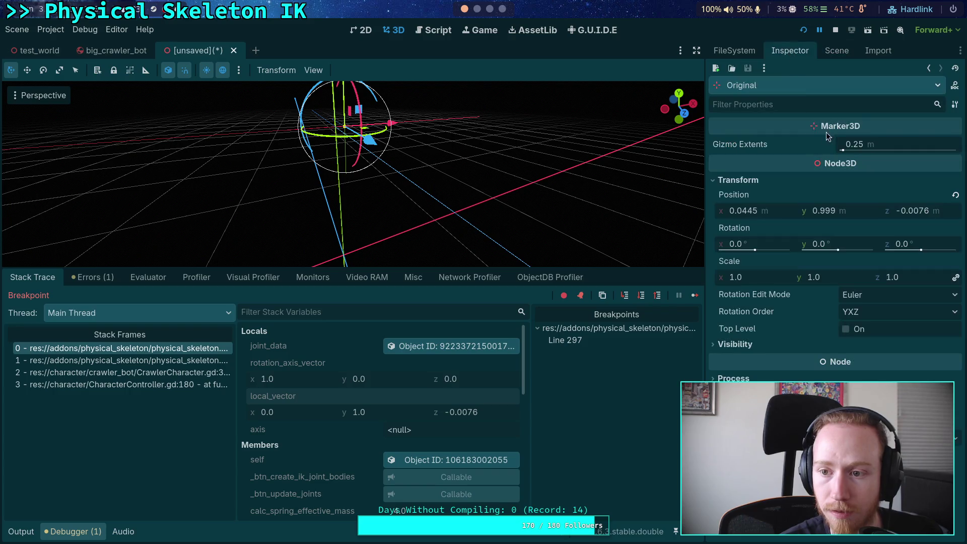
{"action": "key", "text": "ctrl+v"}
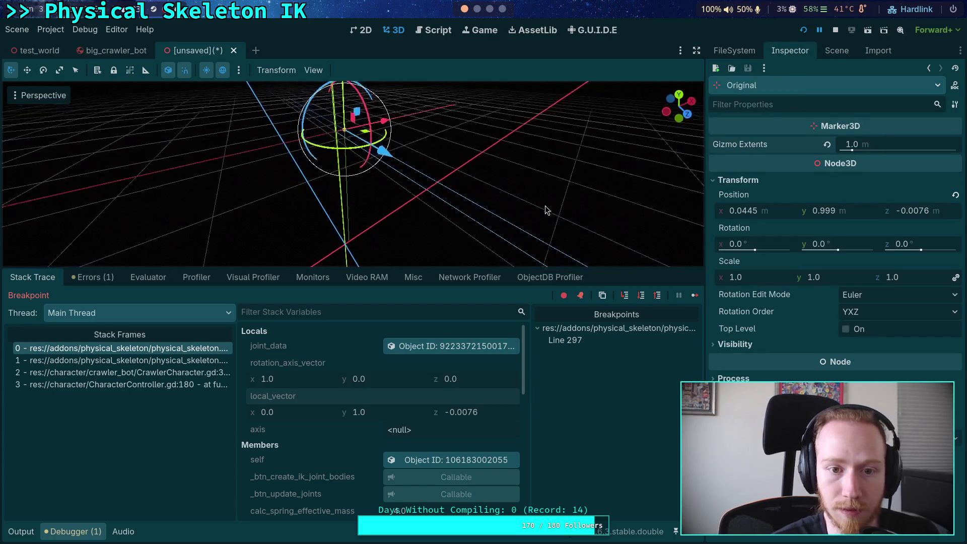
{"action": "left_click_drag", "start_coordinate": [545, 208], "coordinate": [549, 186]}
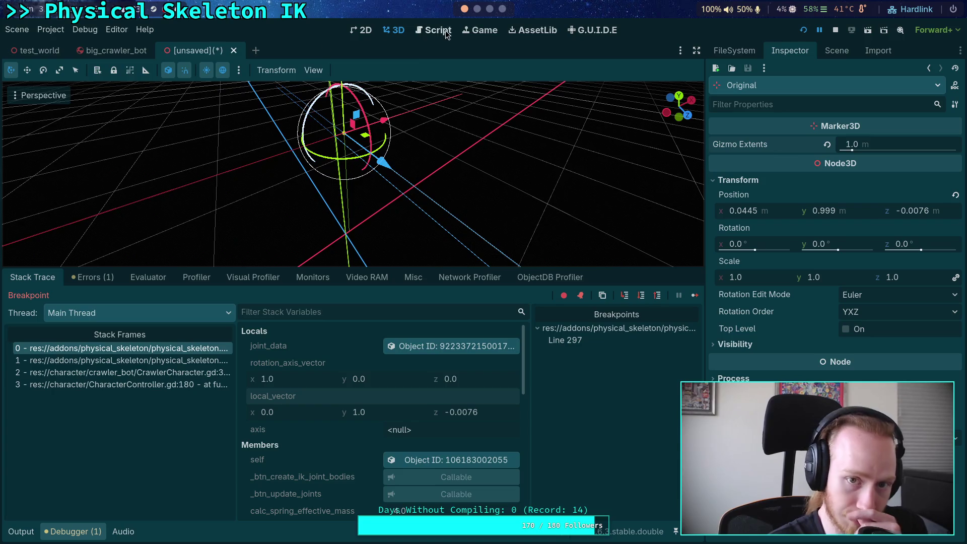
{"action": "left_click", "coordinate": [439, 30]}
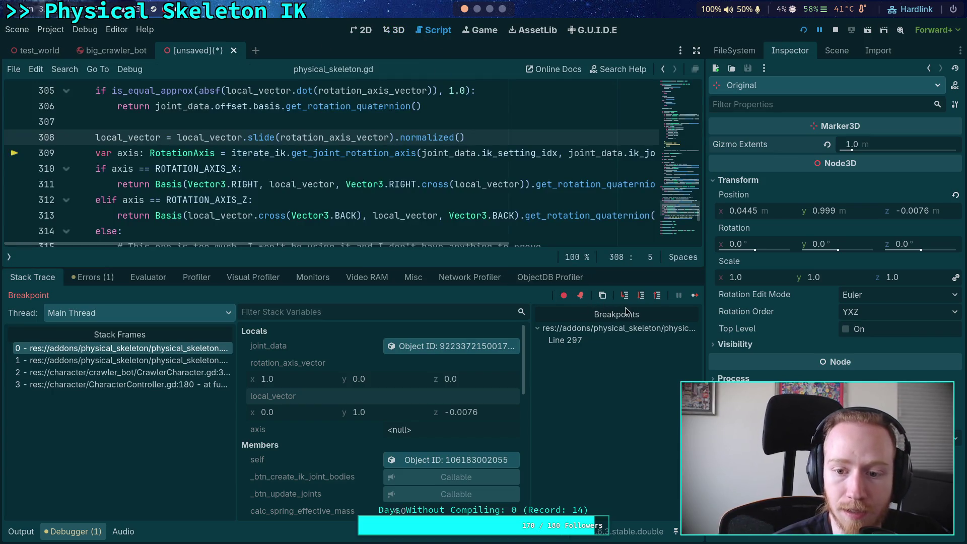
Step through the snap function until execution returns to the caller at line 290.
{"action": "left_click", "coordinate": [641, 295]}
{"action": "left_click", "coordinate": [642, 296]}
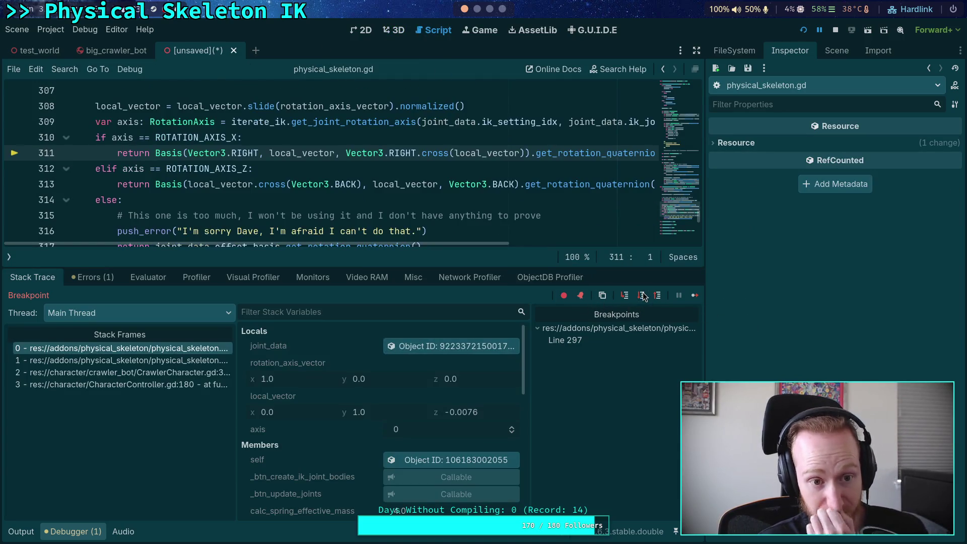
{"action": "left_click", "coordinate": [643, 296]}
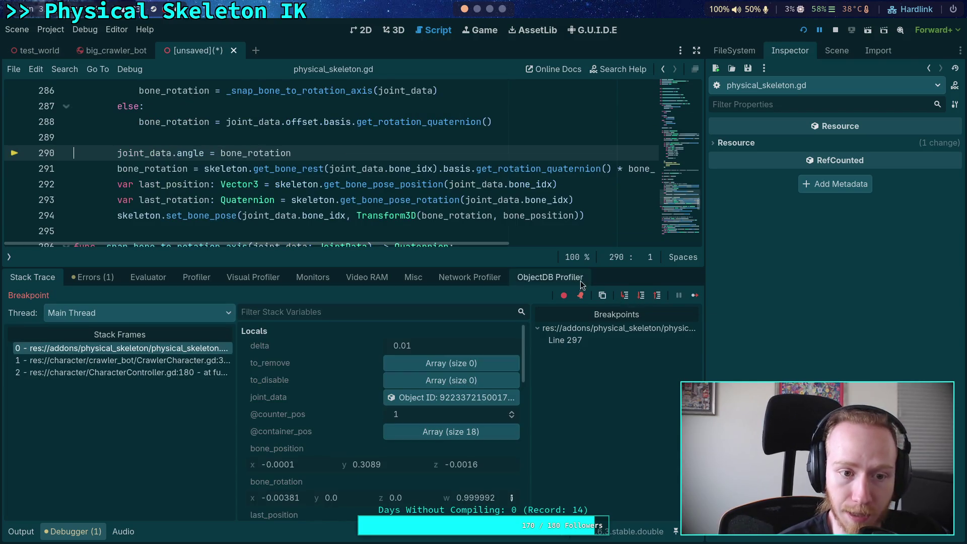
{"action": "scroll", "coordinate": [400, 235], "scroll_direction": "up", "scroll_amount": 1}
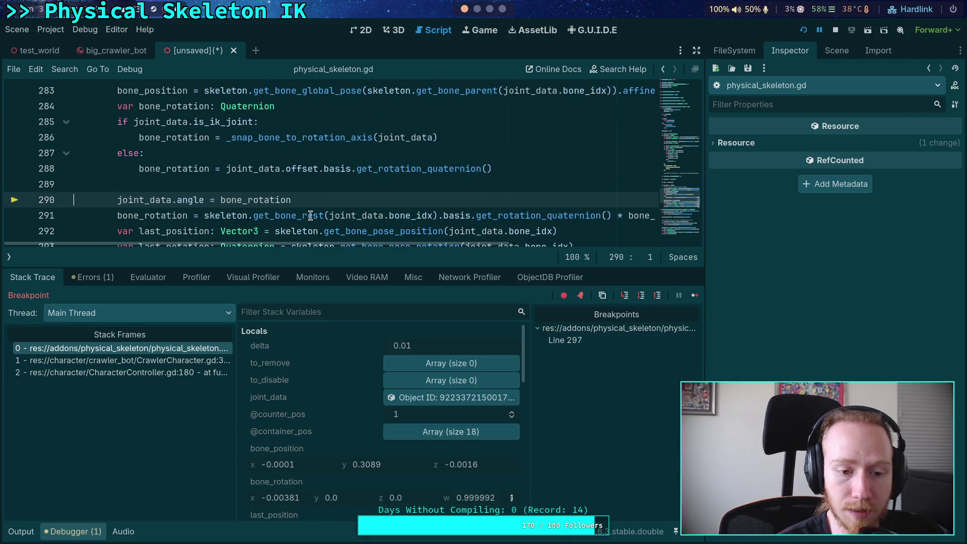
{"action": "scroll", "coordinate": [334, 410], "scroll_direction": "down", "scroll_amount": 5}
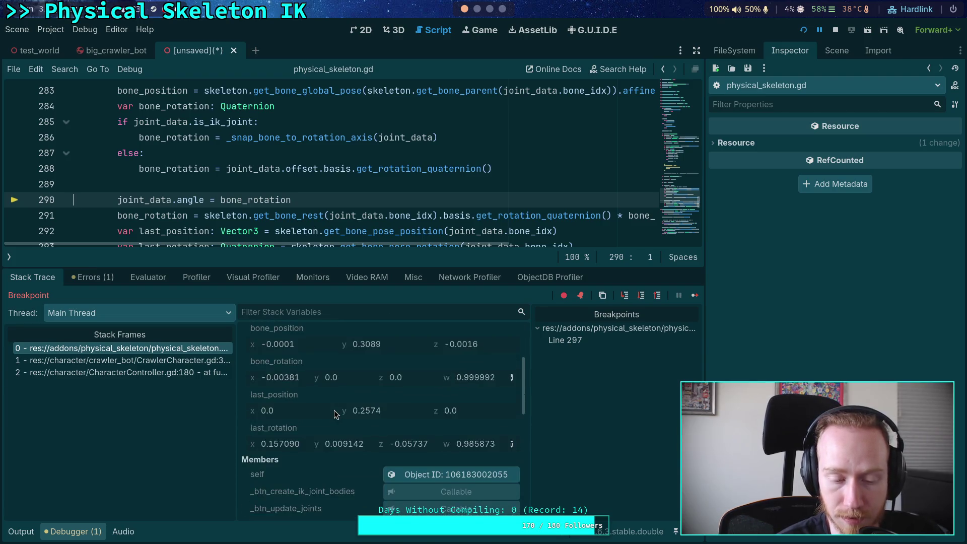
{"action": "scroll", "coordinate": [334, 410], "scroll_direction": "down", "scroll_amount": 3}
{"action": "scroll", "coordinate": [334, 410], "scroll_direction": "up", "scroll_amount": 4}
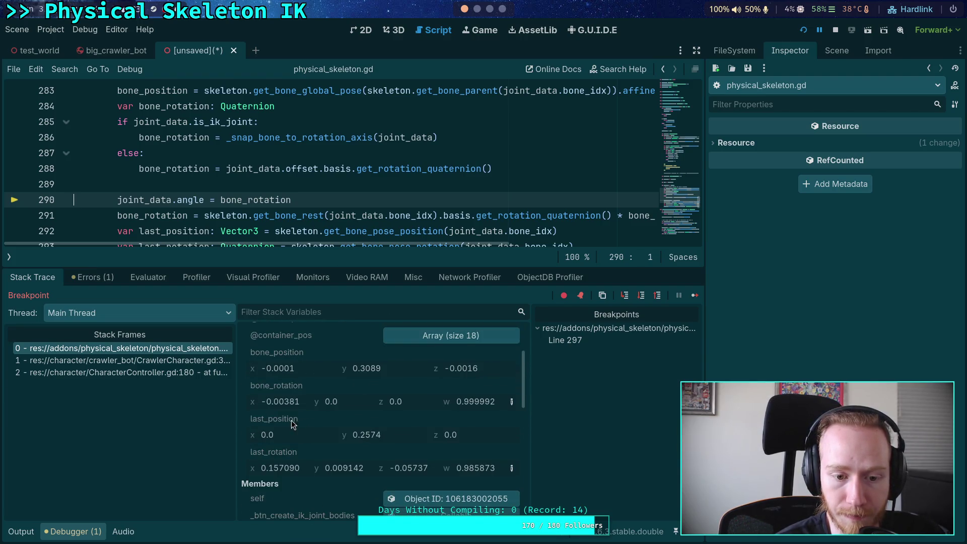
{"action": "scroll", "coordinate": [292, 424], "scroll_direction": "up", "scroll_amount": 1}
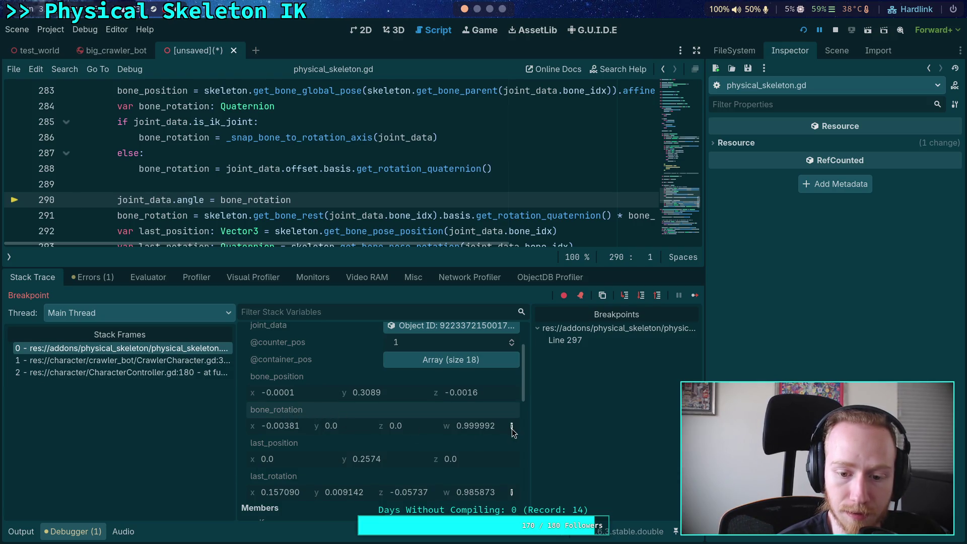
Copy the snapped bone_rotation value (-0.00381, 0.0, 0.0, 0.999992) and show the scene tree.
{"action": "right_click", "coordinate": [289, 409]}
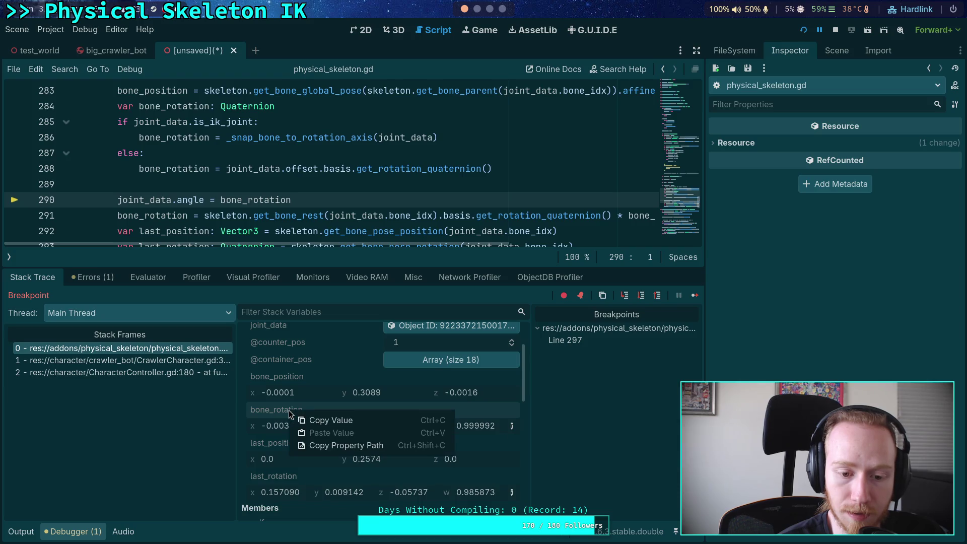
{"action": "left_click", "coordinate": [323, 421]}
{"action": "left_click", "coordinate": [830, 55]}
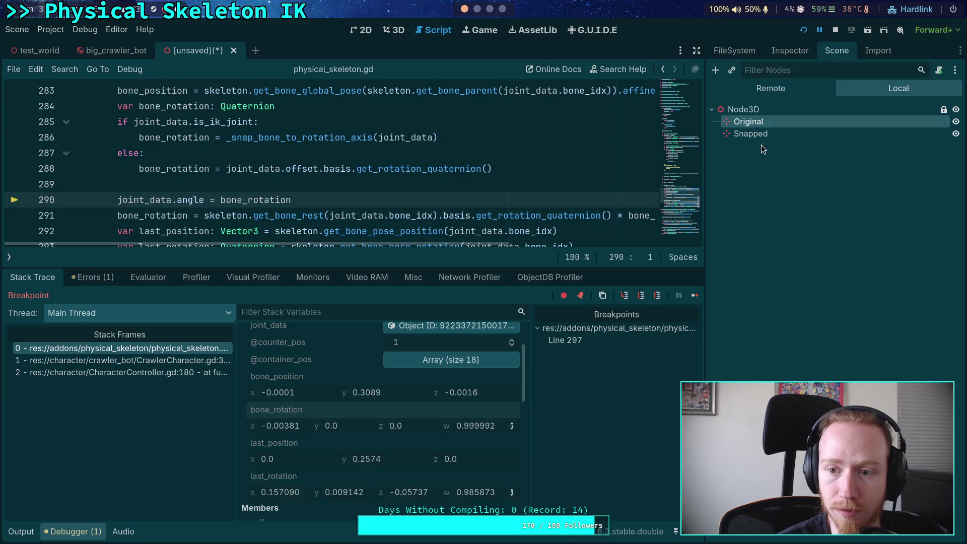
Add a Marker3D child under Node3D and name it Basis.
{"action": "left_click", "coordinate": [715, 70]}
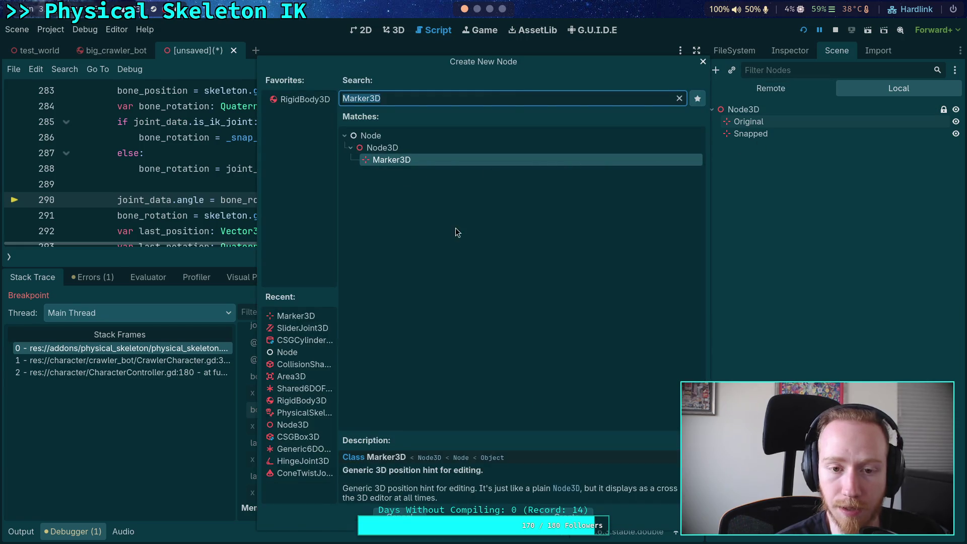
{"action": "double_click", "coordinate": [407, 158]}
{"action": "double_click", "coordinate": [760, 146]}
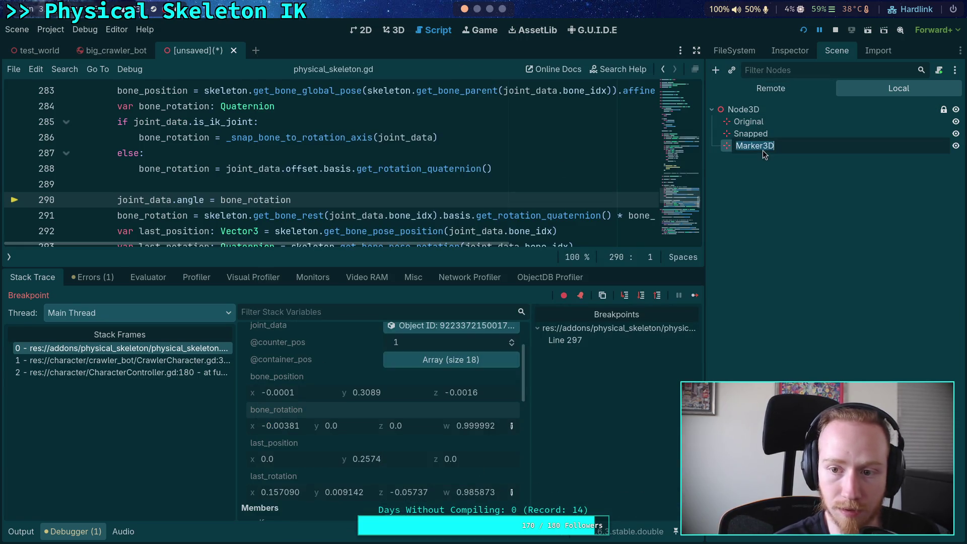
{"action": "type", "text": "Basis"}
{"action": "key", "text": "Return"}
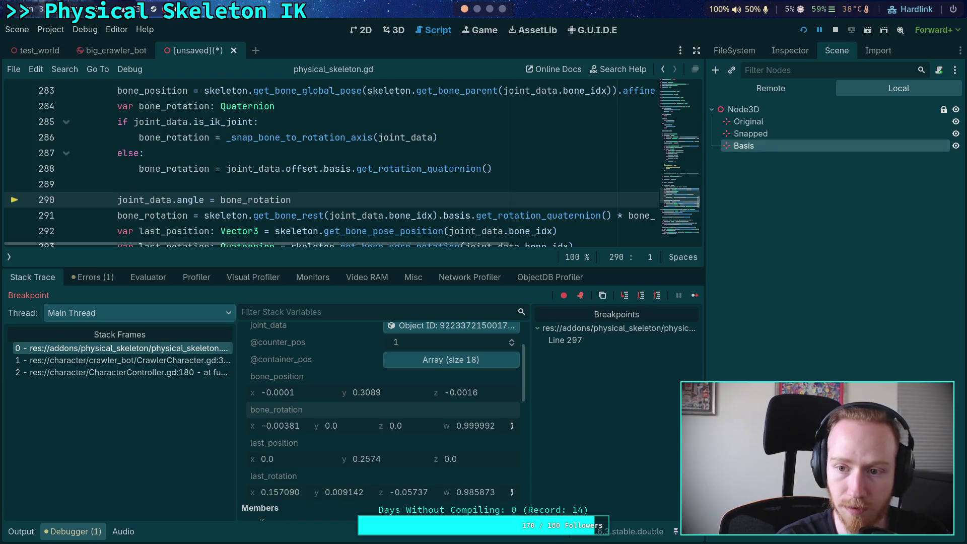
Set Basis's rotation edit mode to Quaternion and paste the copied bone_rotation into it.
{"action": "left_click", "coordinate": [787, 51]}
{"action": "left_click", "coordinate": [759, 182]}
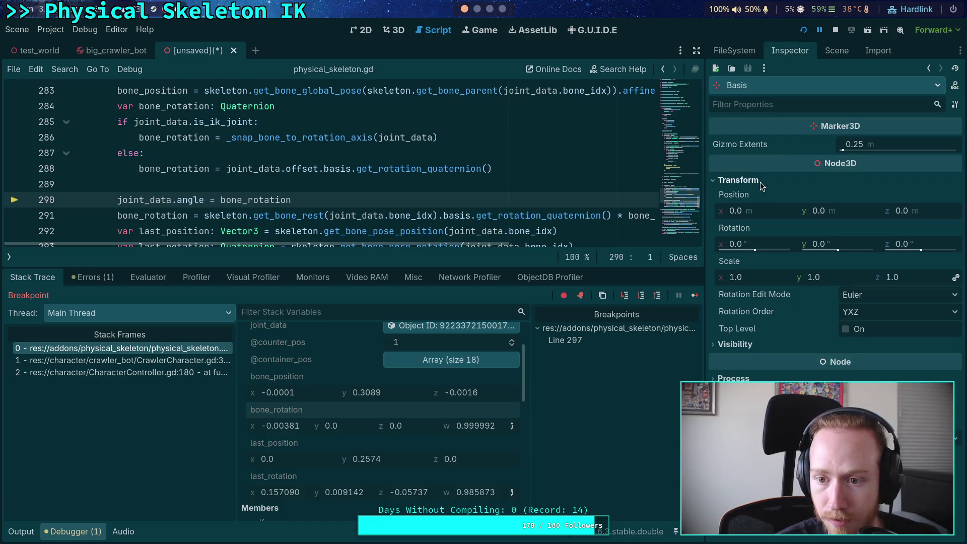
{"action": "left_click", "coordinate": [902, 299]}
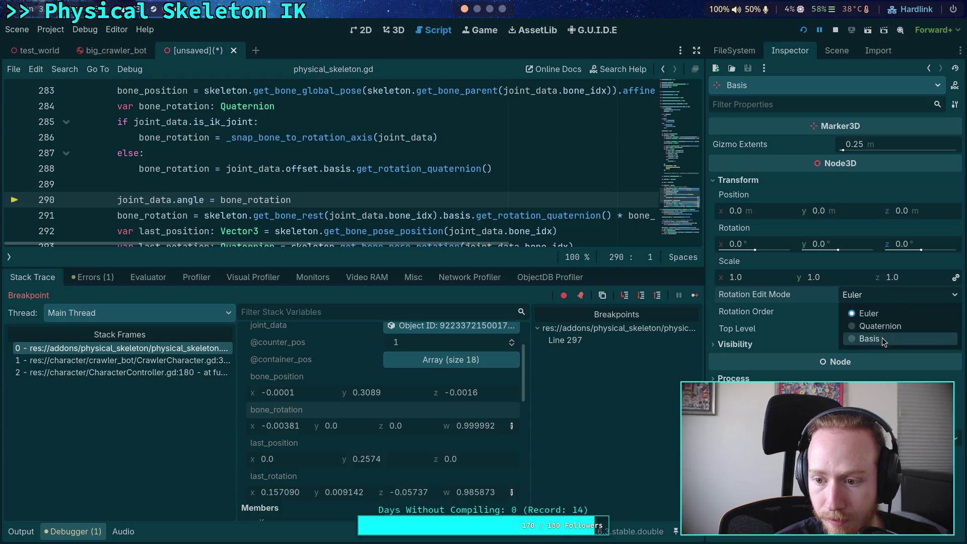
{"action": "left_click", "coordinate": [881, 331]}
{"action": "right_click", "coordinate": [762, 231]}
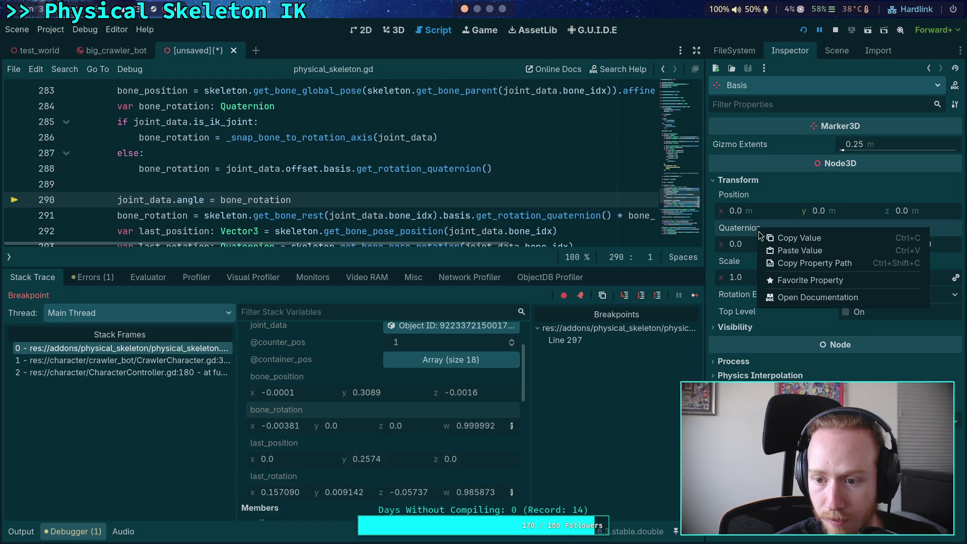
{"action": "left_click", "coordinate": [789, 256]}
Display Basis's rotation as a basis matrix showing yz 0.0076 and zy -0.0076.
{"action": "left_click", "coordinate": [891, 297]}
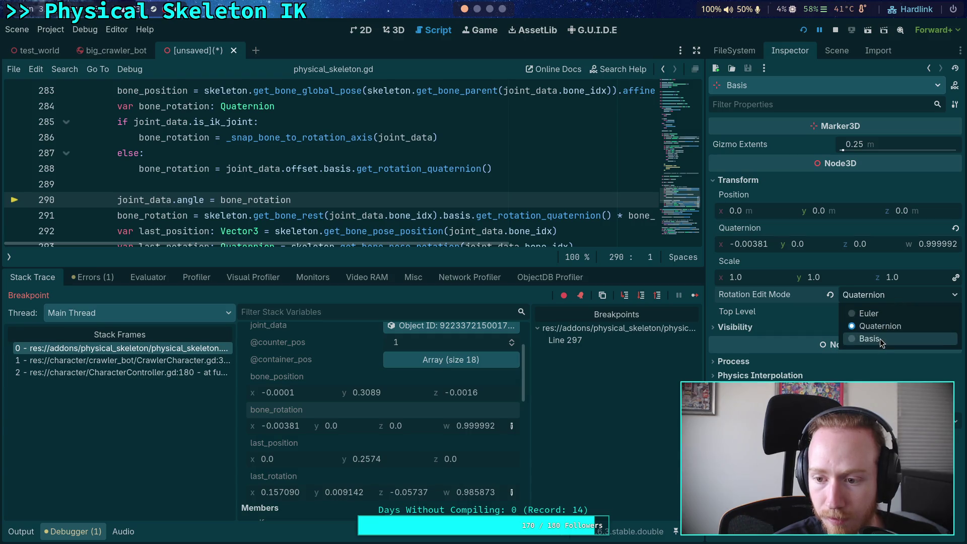
{"action": "left_click", "coordinate": [879, 338]}
{"action": "left_click", "coordinate": [880, 300]}
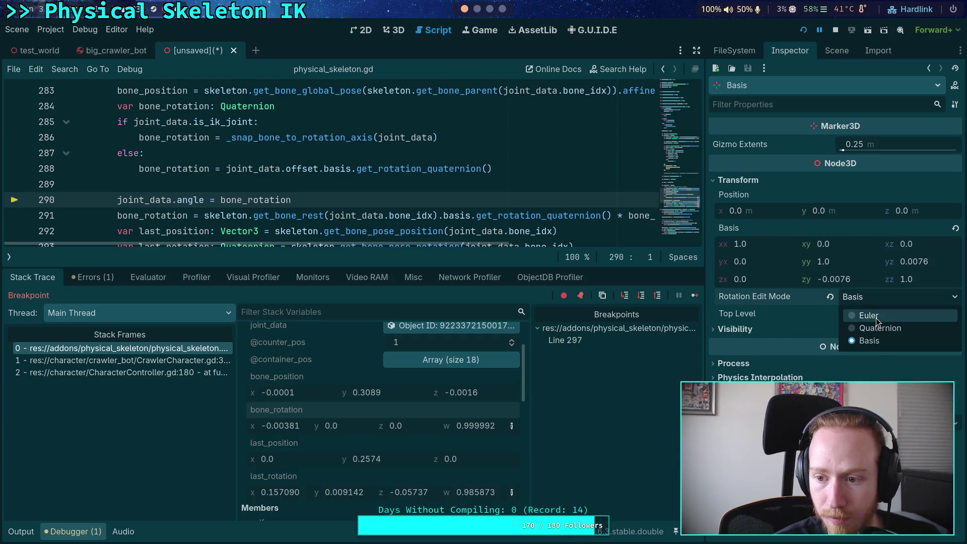
{"action": "left_click", "coordinate": [878, 317]}
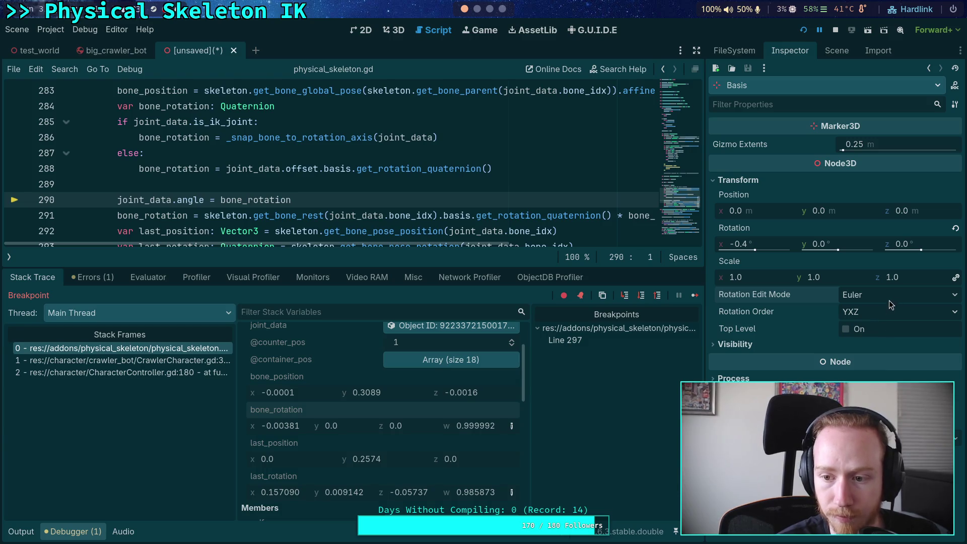
{"action": "left_click", "coordinate": [889, 300]}
{"action": "left_click", "coordinate": [884, 339]}
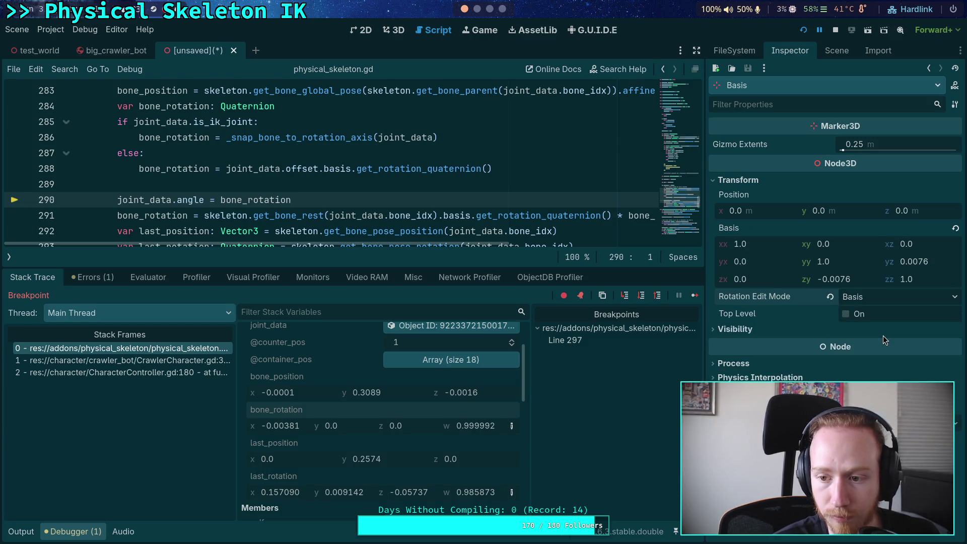
{"action": "left_click", "coordinate": [395, 30]}
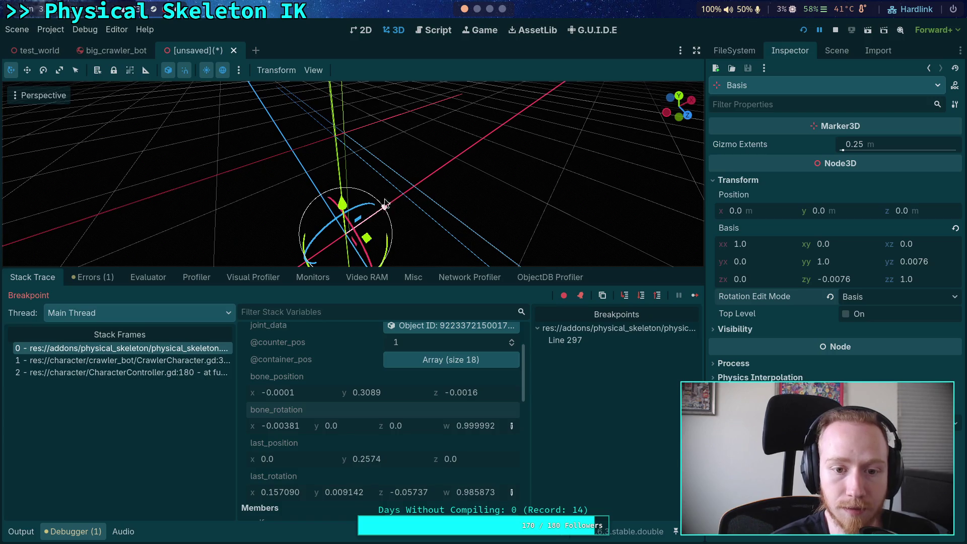
{"action": "mouse_move", "coordinate": [383, 207]}
{"action": "left_mouse_down"}
{"action": "mouse_move", "coordinate": [431, 181]}
{"action": "mouse_move", "coordinate": [443, 201]}
{"action": "left_mouse_up"}
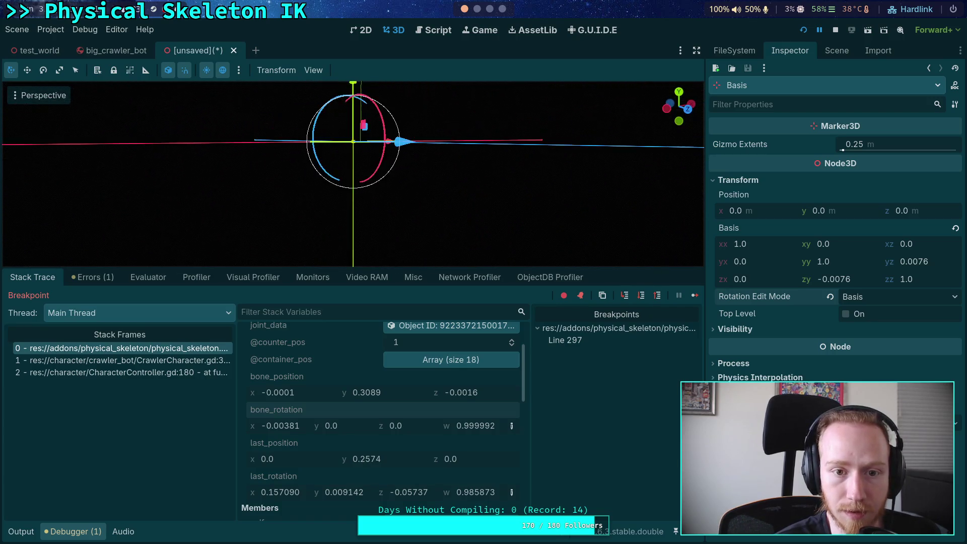
{"action": "scroll", "coordinate": [353, 174], "scroll_direction": "down", "scroll_amount": 5}
{"action": "left_click_drag", "start_coordinate": [353, 174], "coordinate": [383, 166]}
{"action": "left_click", "coordinate": [445, 187]}
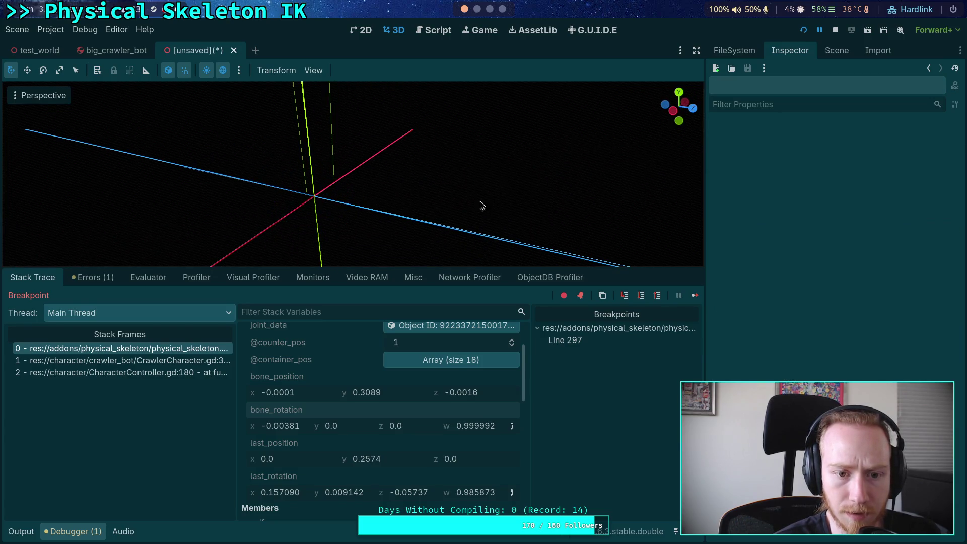
{"action": "mouse_move", "coordinate": [479, 202]}
{"action": "left_mouse_down"}
{"action": "mouse_move", "coordinate": [267, 177]}
{"action": "mouse_move", "coordinate": [466, 277]}
{"action": "left_mouse_up"}
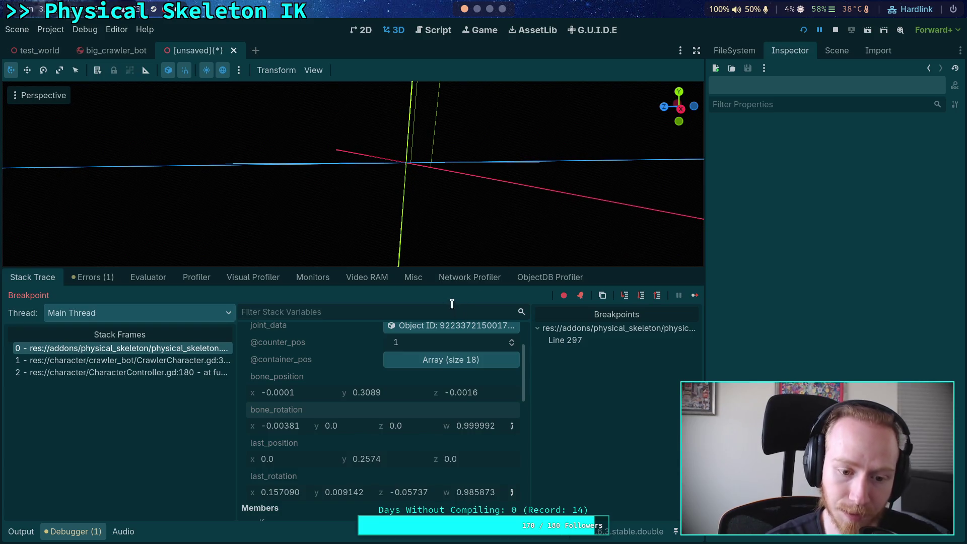
Step over in physical_skeleton.gd until execution pauses at line 294.
{"action": "left_click", "coordinate": [429, 31]}
{"action": "left_click", "coordinate": [641, 296]}
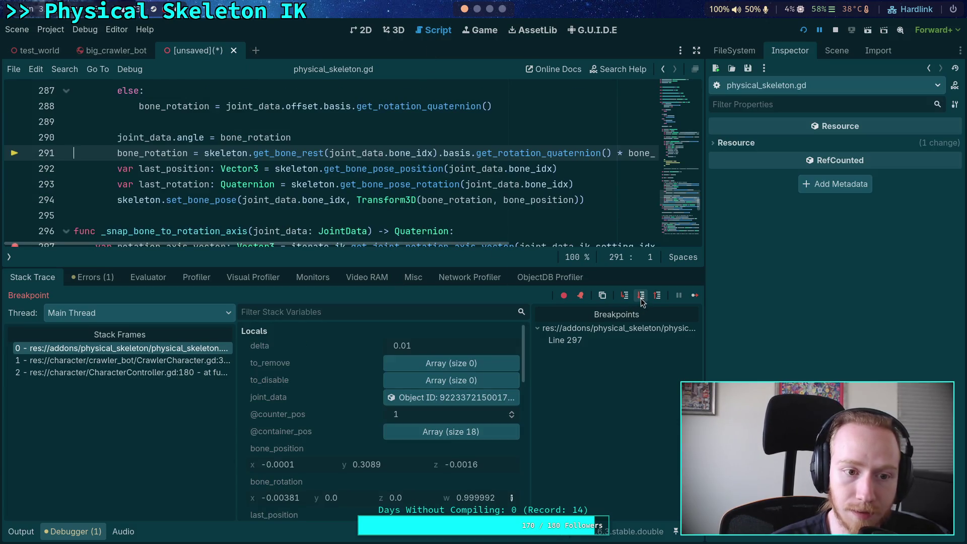
{"action": "left_click", "coordinate": [642, 297]}
{"action": "left_click", "coordinate": [642, 297]}
{"action": "left_click", "coordinate": [634, 300]}
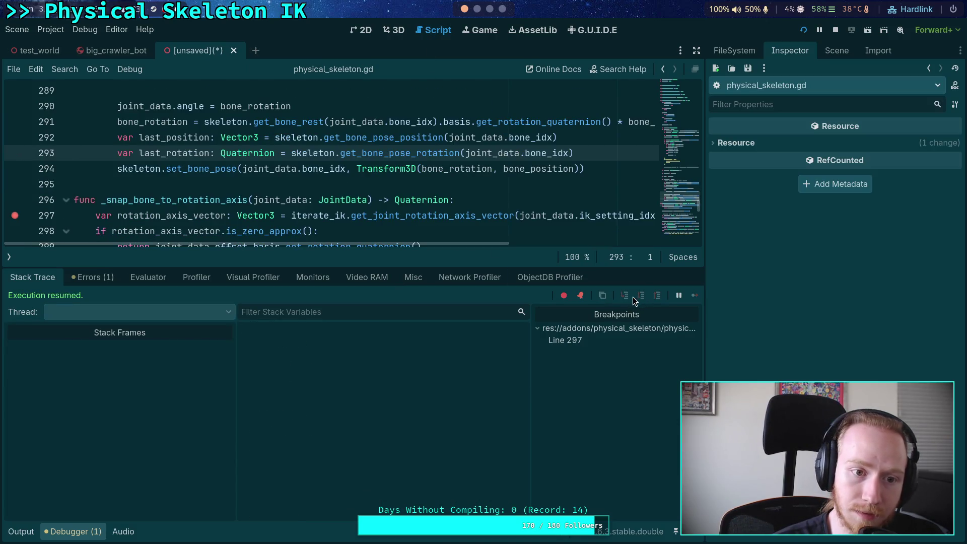
Copy the updated last_rotation value (0.370228, 0.008341, -0.01262, 0.928817) from Stack Variables.
{"action": "scroll", "coordinate": [290, 217], "scroll_direction": "up", "scroll_amount": 1}
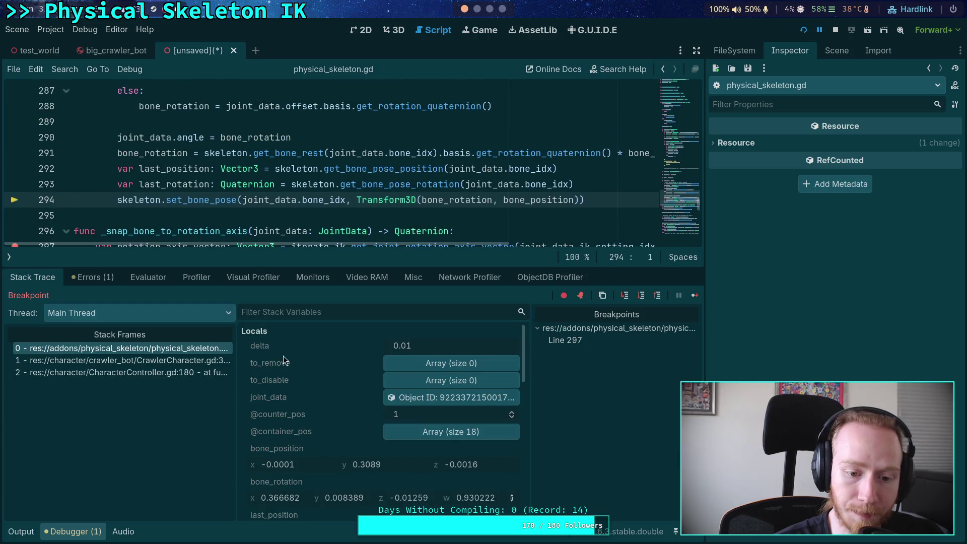
{"action": "scroll", "coordinate": [322, 419], "scroll_direction": "down", "scroll_amount": 1}
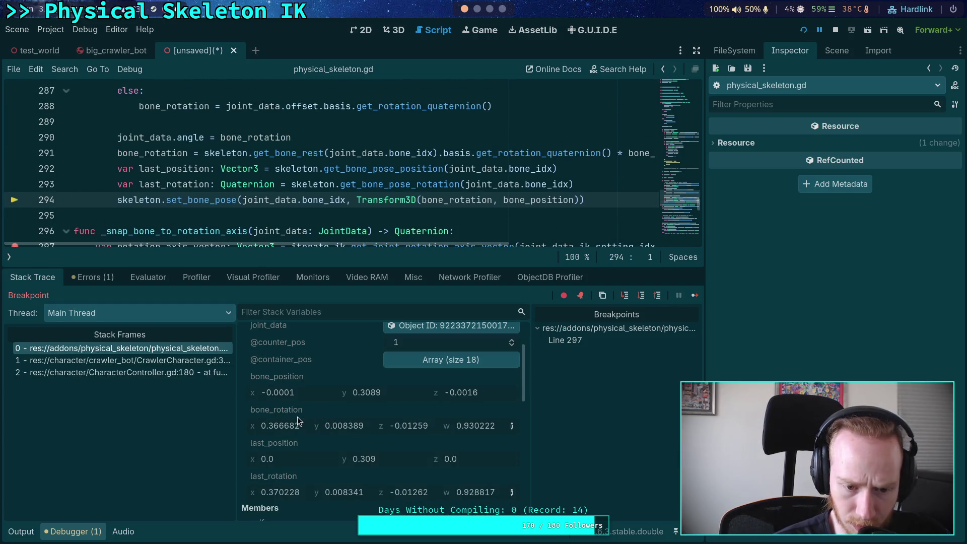
{"action": "right_click", "coordinate": [281, 479]}
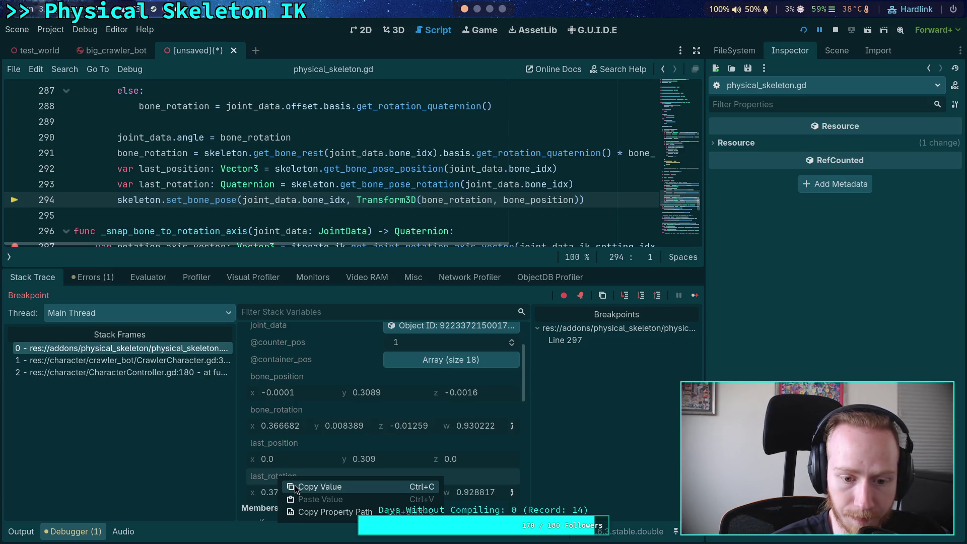
{"action": "left_click", "coordinate": [296, 487]}
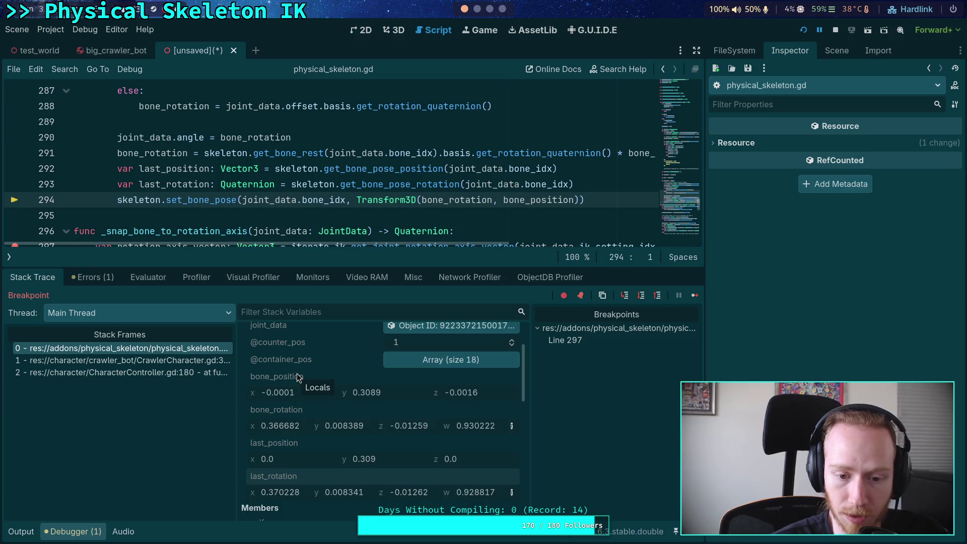
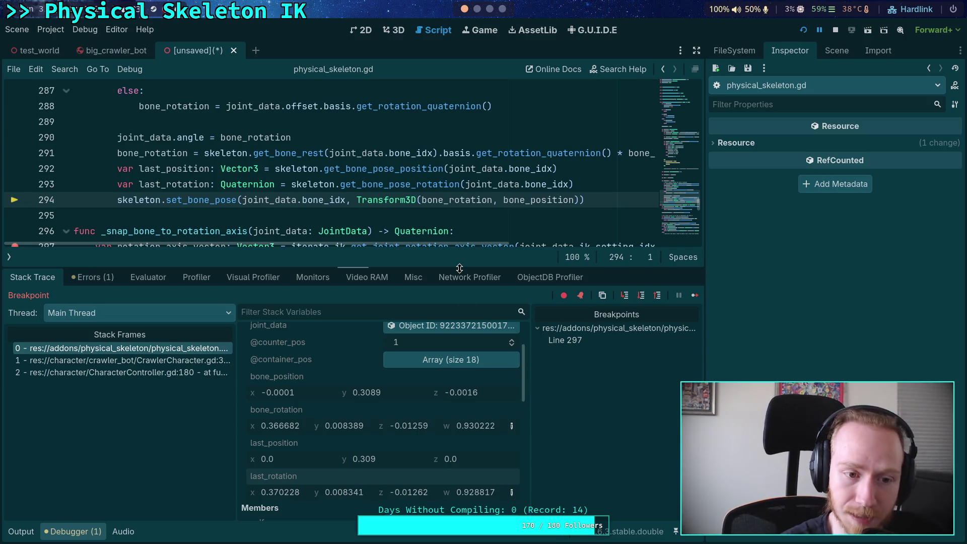
Look over the bone_position code around the joint loop in physical_skeleton.gd.
{"action": "scroll", "coordinate": [346, 179], "scroll_direction": "up", "scroll_amount": 3}
{"action": "scroll", "coordinate": [346, 179], "scroll_direction": "down", "scroll_amount": 2}
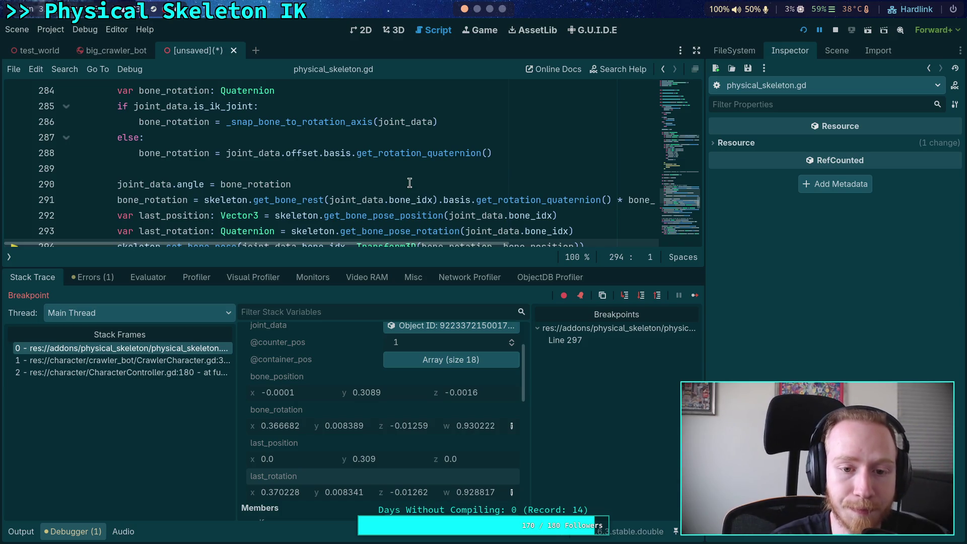
{"action": "scroll", "coordinate": [409, 183], "scroll_direction": "down", "scroll_amount": 1}
{"action": "scroll", "coordinate": [150, 159], "scroll_direction": "up", "scroll_amount": 3}
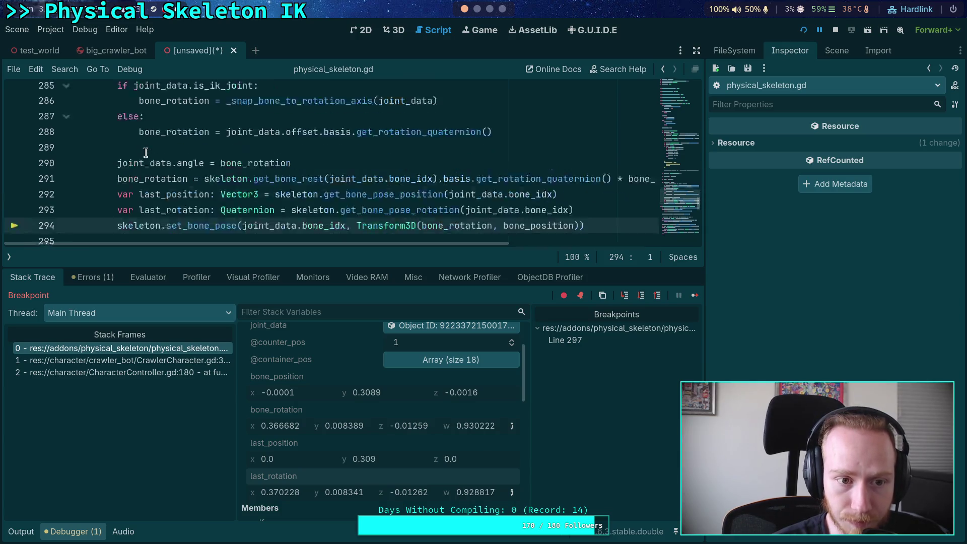
{"action": "double_click", "coordinate": [151, 164]}
{"action": "scroll", "coordinate": [241, 188], "scroll_direction": "down", "scroll_amount": 2}
{"action": "scroll", "coordinate": [242, 188], "scroll_direction": "down", "scroll_amount": 1}
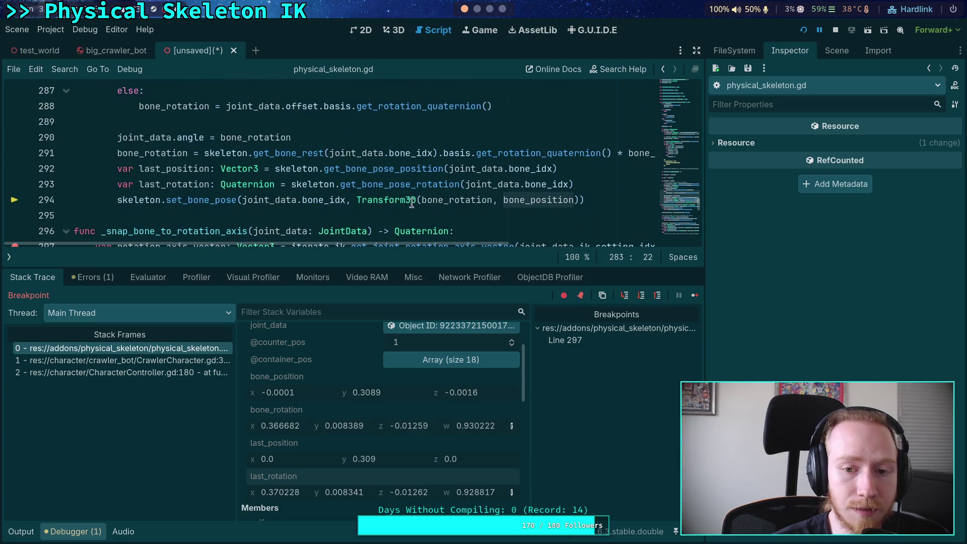
{"action": "scroll", "coordinate": [325, 188], "scroll_direction": "up", "scroll_amount": 1}
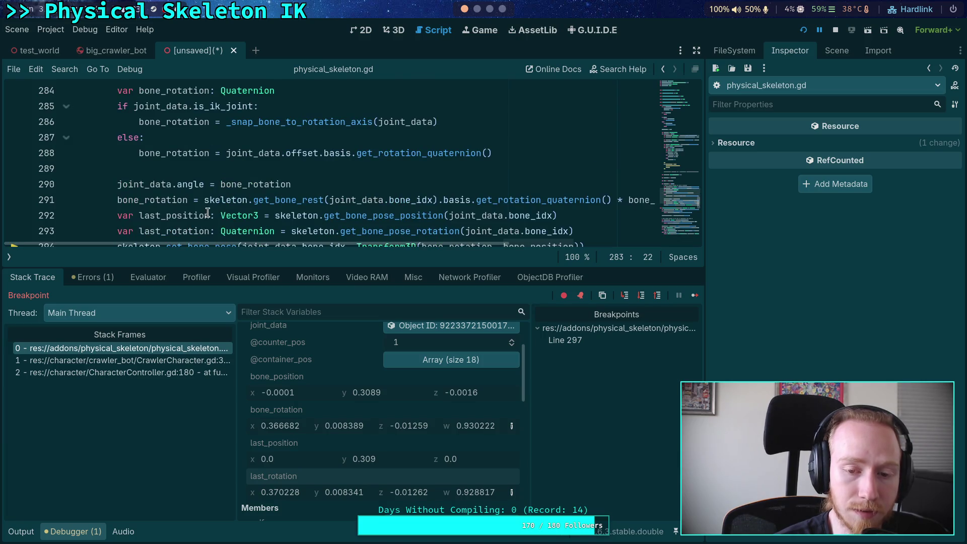
{"action": "scroll", "coordinate": [170, 186], "scroll_direction": "down", "scroll_amount": 1}
{"action": "scroll", "coordinate": [156, 157], "scroll_direction": "up", "scroll_amount": 3}
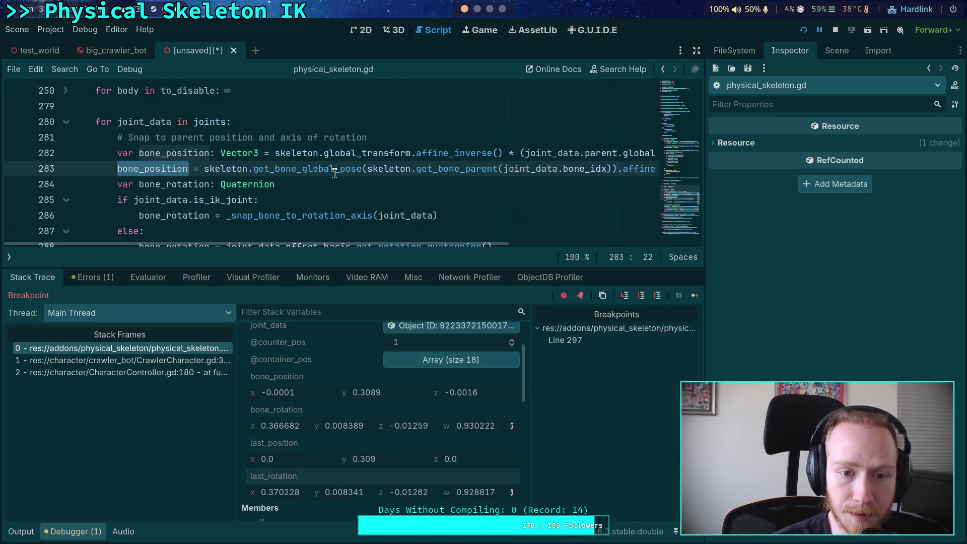
{"action": "mouse_move", "coordinate": [408, 244]}
{"action": "left_mouse_down"}
{"action": "mouse_move", "coordinate": [556, 241]}
{"action": "mouse_move", "coordinate": [331, 234]}
{"action": "left_mouse_up"}
{"action": "scroll", "coordinate": [266, 209], "scroll_direction": "down", "scroll_amount": 1}
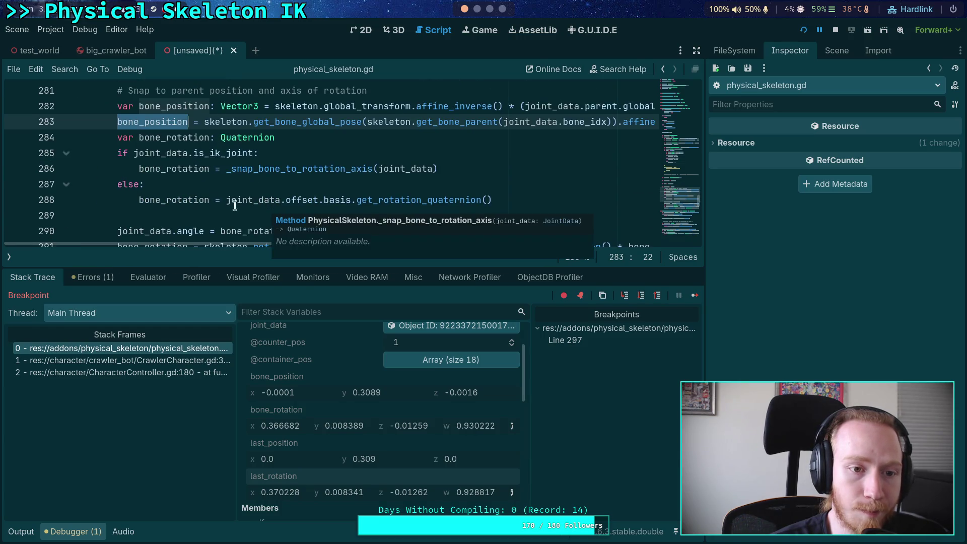
{"action": "scroll", "coordinate": [212, 201], "scroll_direction": "up", "scroll_amount": 1}
{"action": "mouse_move", "coordinate": [337, 243]}
{"action": "left_mouse_down"}
{"action": "mouse_move", "coordinate": [605, 257]}
{"action": "mouse_move", "coordinate": [287, 233]}
{"action": "left_mouse_up"}
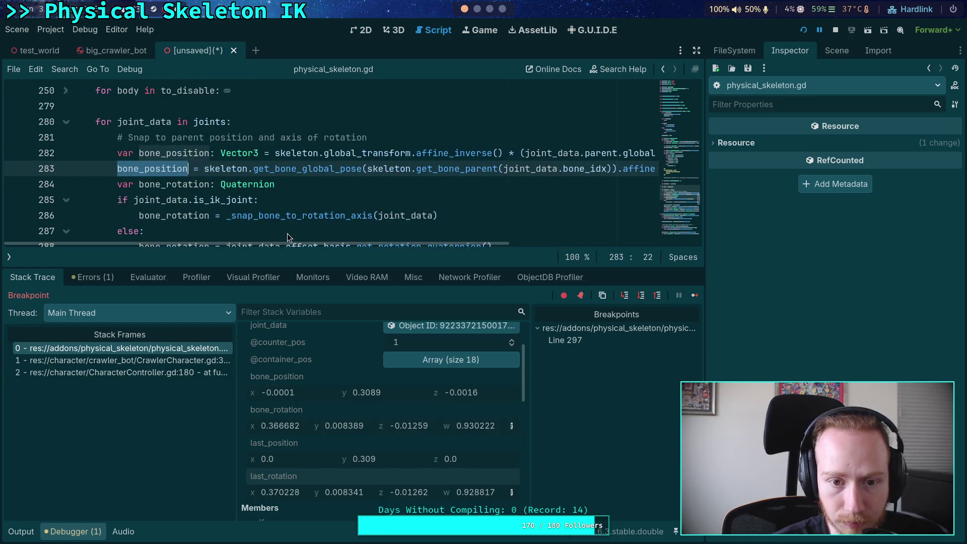
Insert a new line 282 beginning 'var body_position: Vector3 =' below the snap comment.
{"action": "left_click", "coordinate": [428, 141]}
{"action": "key", "text": "Return"}
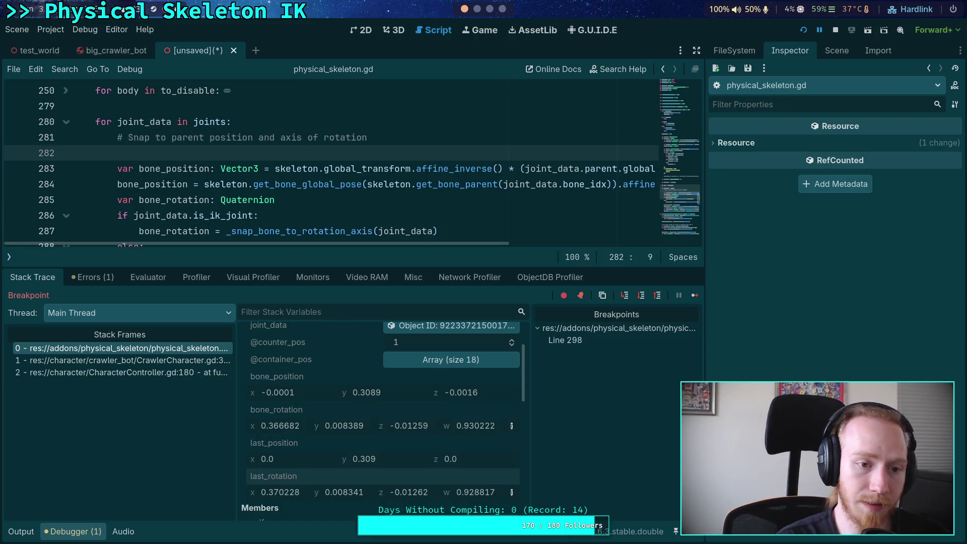
{"action": "type", "text": "var body_position"}
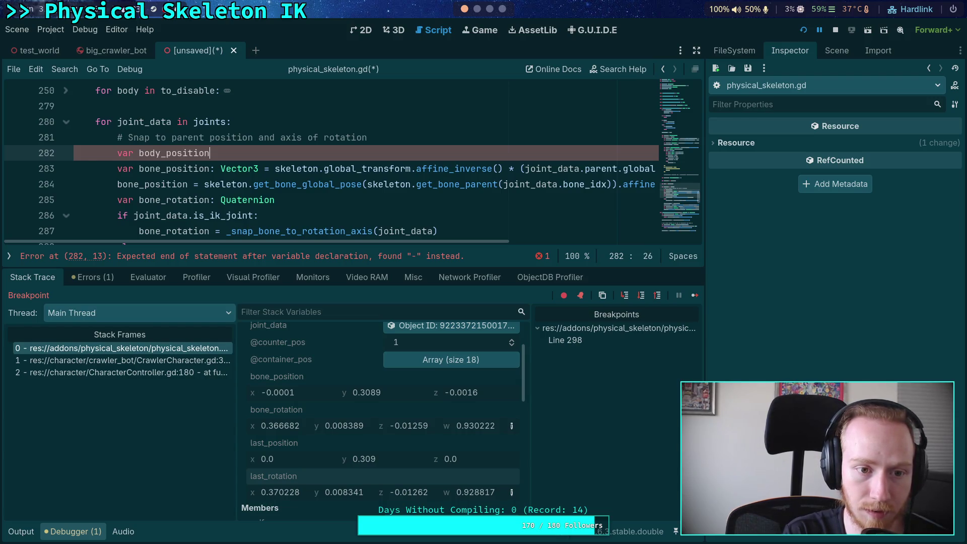
{"action": "key", "text": "BackSpace"}
{"action": "key", "text": "BackSpace"}
{"action": "key", "text": "BackSpace"}
{"action": "type", "text": "V"}
{"action": "key", "text": "Escape"}
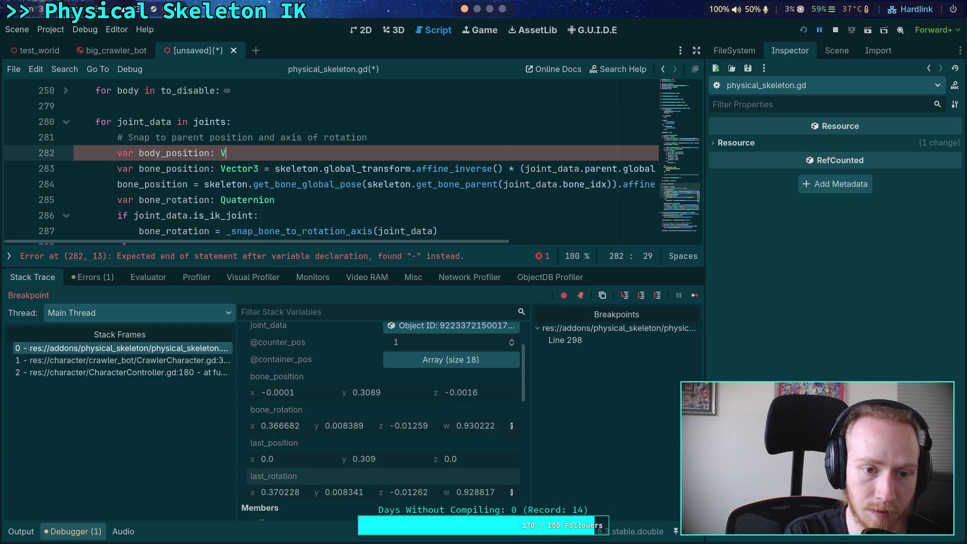
{"action": "type", "text": "ector3 ="}
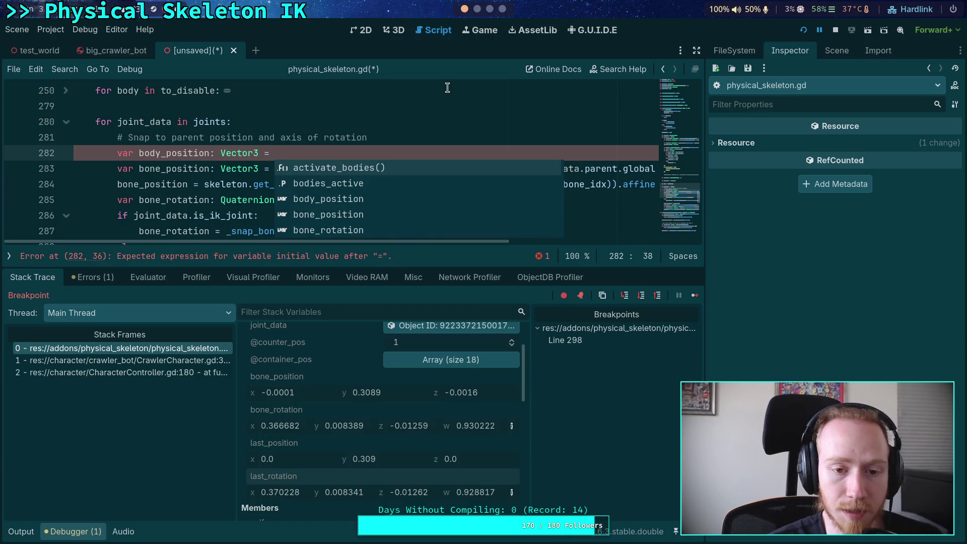
{"action": "left_click", "coordinate": [447, 91]}
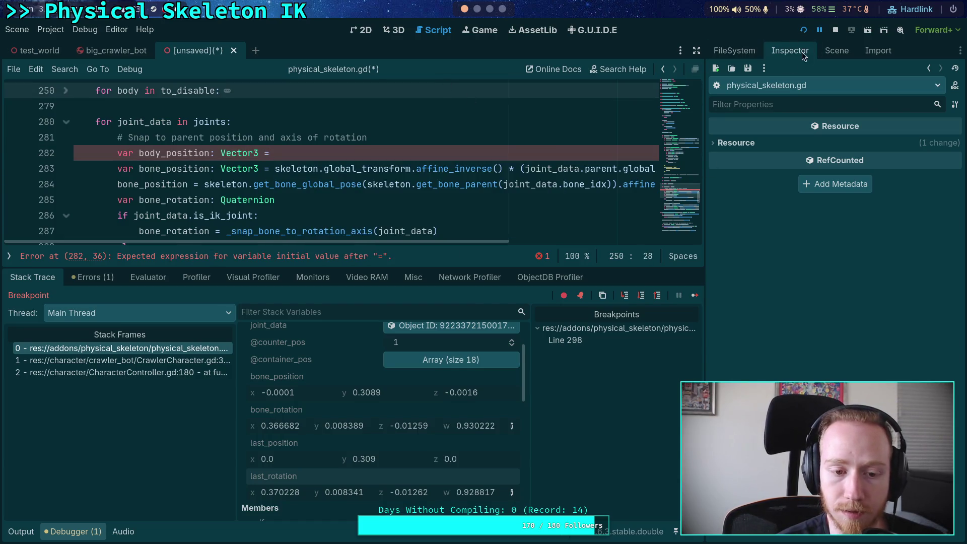
Copy the debugger's last_rotation value and return to the 3D scene view.
{"action": "right_click", "coordinate": [282, 478]}
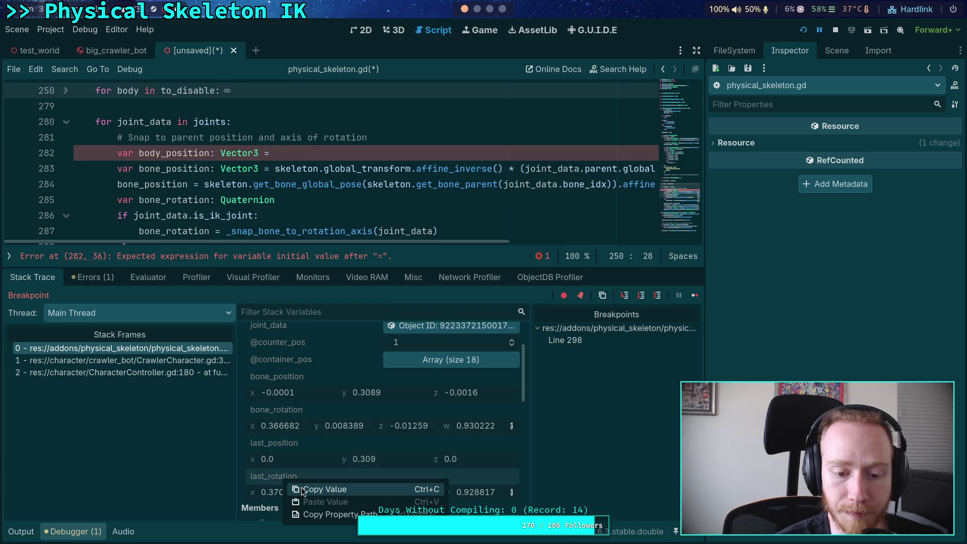
{"action": "left_click", "coordinate": [302, 489]}
{"action": "left_click", "coordinate": [476, 31]}
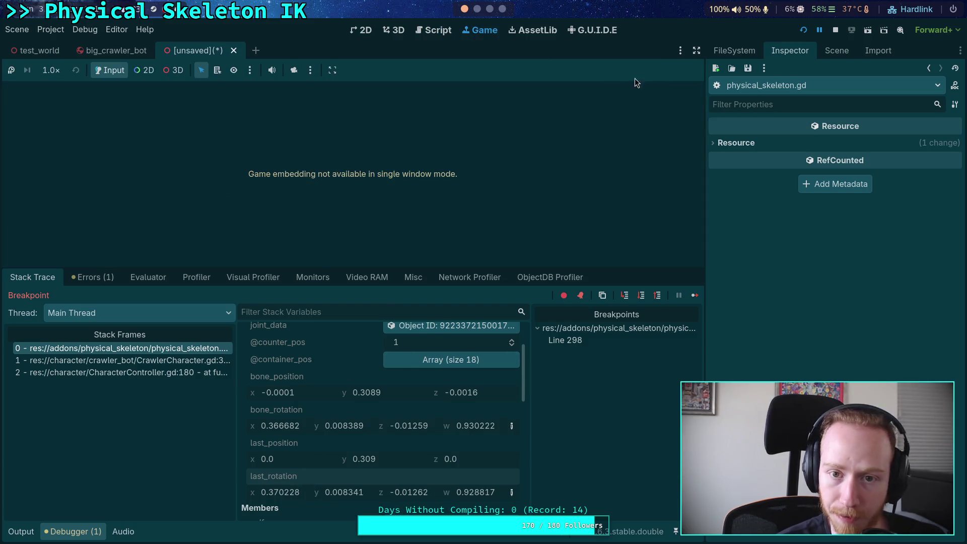
{"action": "left_click", "coordinate": [395, 31]}
{"action": "left_click", "coordinate": [430, 30]}
{"action": "left_click", "coordinate": [395, 30]}
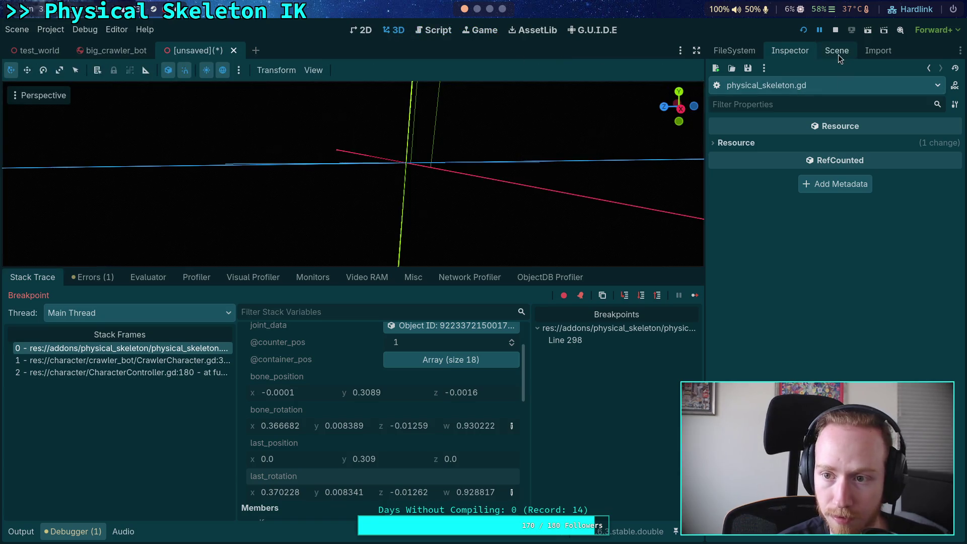
Add a Marker3D node to the scene and name it Previous.
{"action": "left_click", "coordinate": [836, 50]}
{"action": "left_click", "coordinate": [716, 71]}
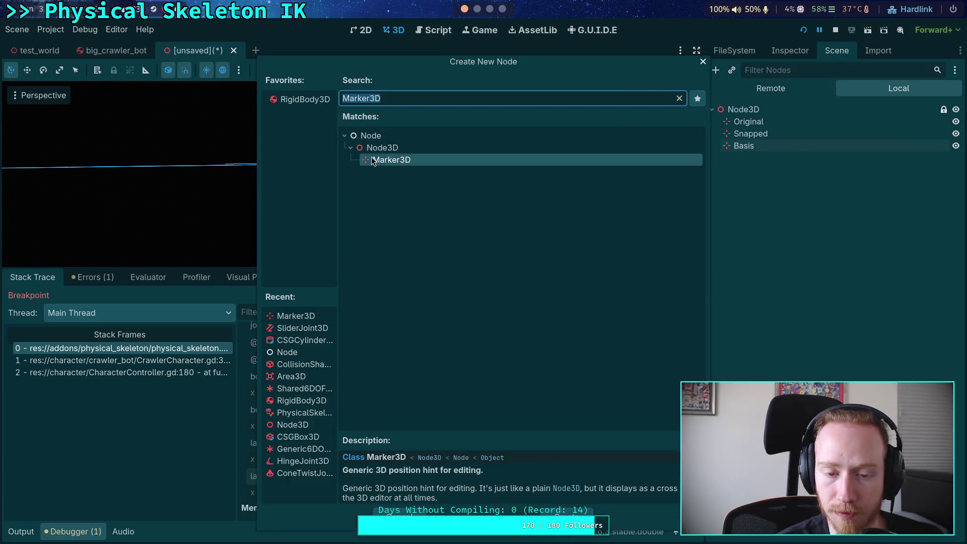
{"action": "double_click", "coordinate": [372, 160]}
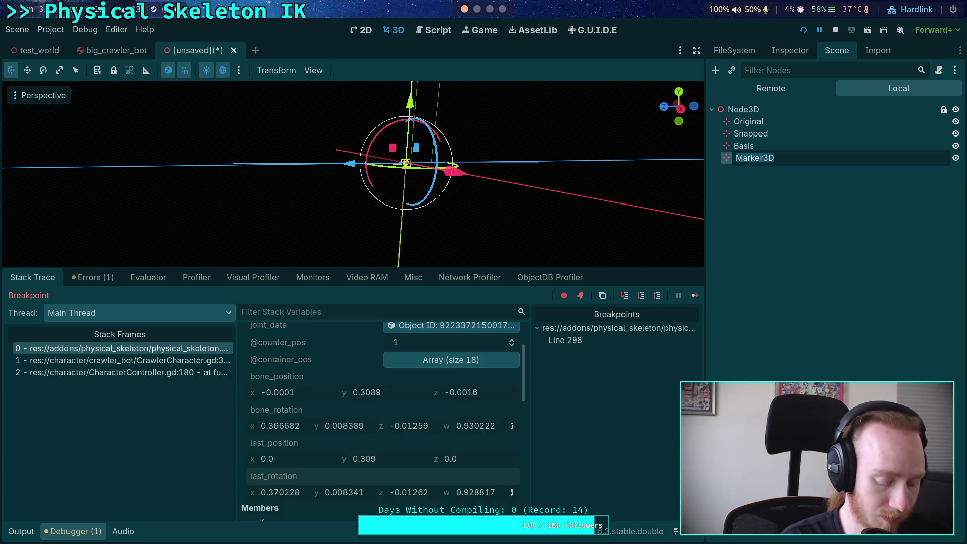
{"action": "type", "text": "Pre"}
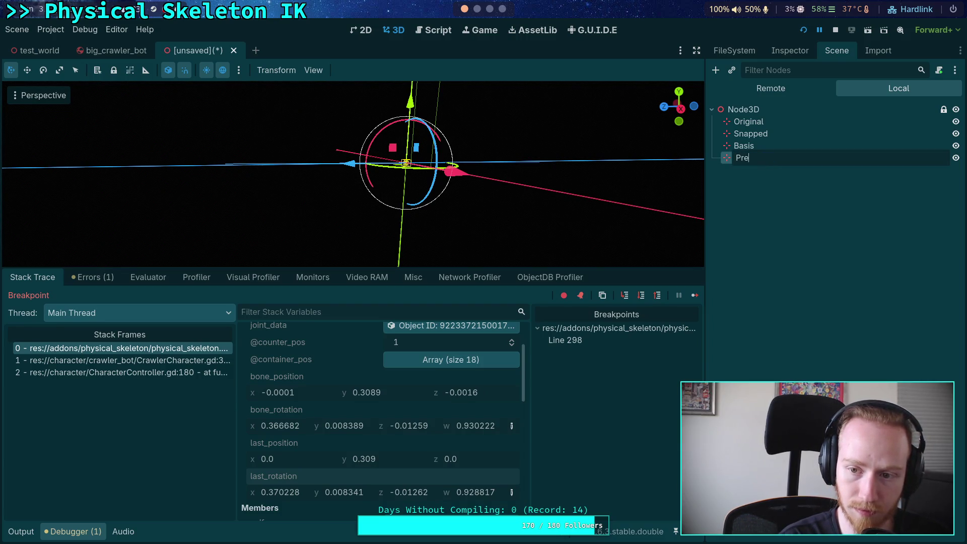
{"action": "type", "text": "vious"}
{"action": "key", "text": "Return"}
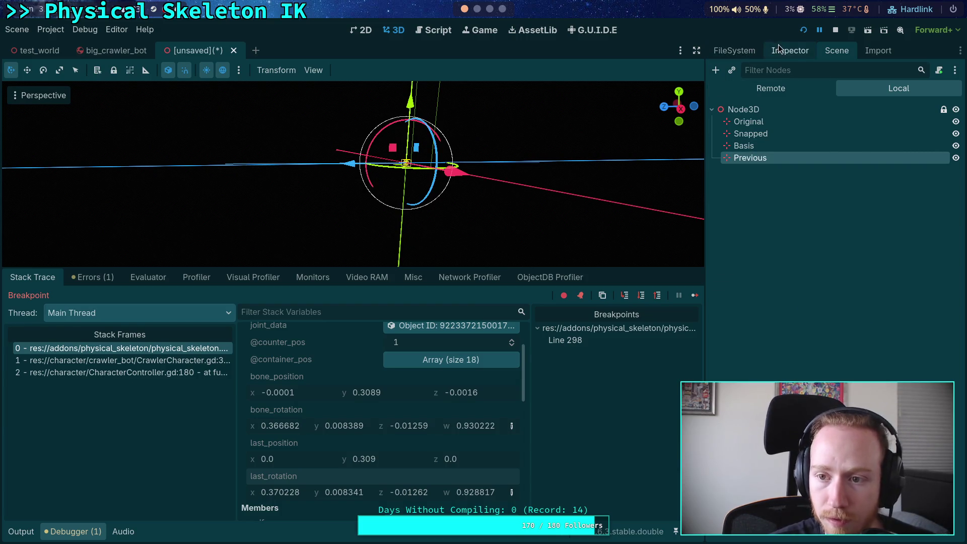
Paste last_rotation into Previous's Quaternion rotation and display it as a Basis.
{"action": "left_click", "coordinate": [790, 50]}
{"action": "left_click", "coordinate": [750, 181]}
{"action": "left_click", "coordinate": [951, 294]}
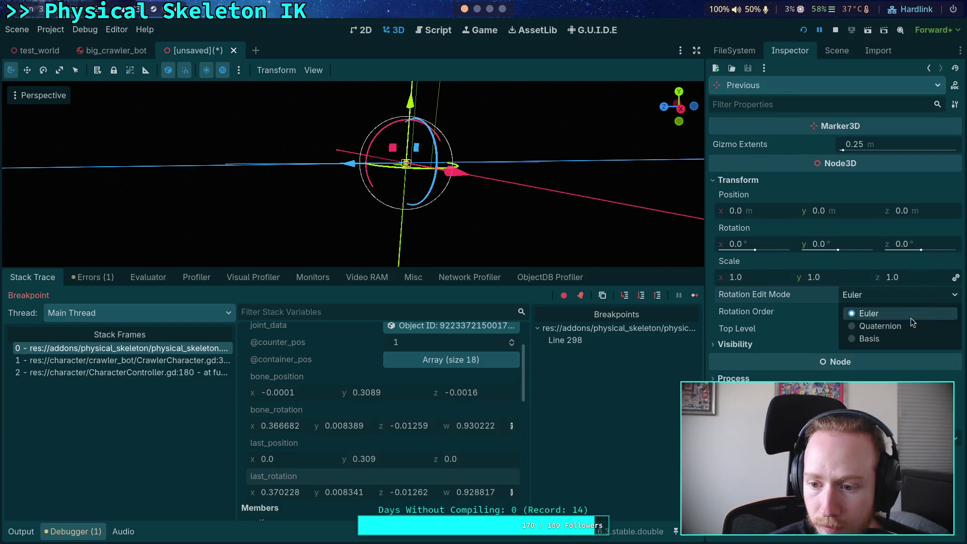
{"action": "left_click", "coordinate": [887, 325]}
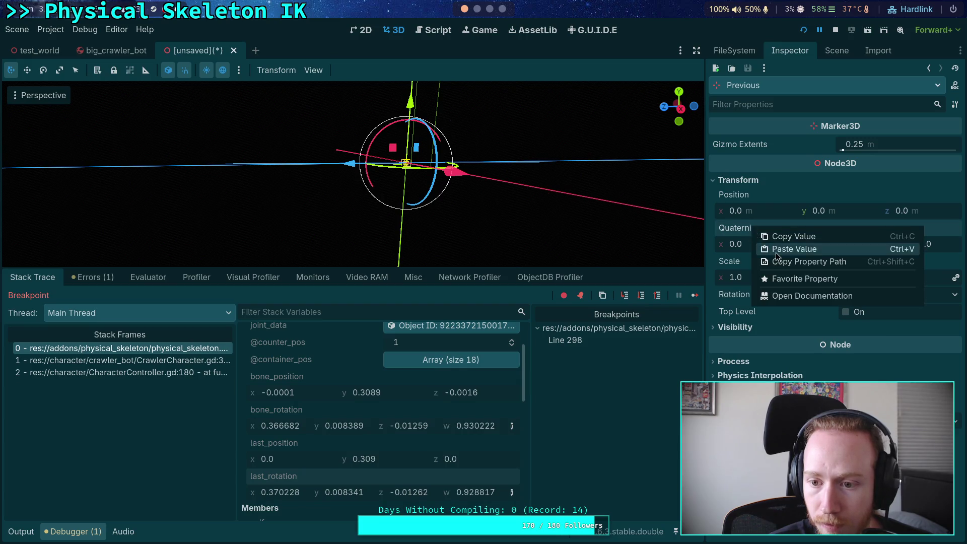
{"action": "left_click", "coordinate": [794, 249]}
{"action": "left_click", "coordinate": [875, 296]}
{"action": "left_click", "coordinate": [878, 338]}
{"action": "left_click_drag", "start_coordinate": [498, 244], "coordinate": [373, 235]}
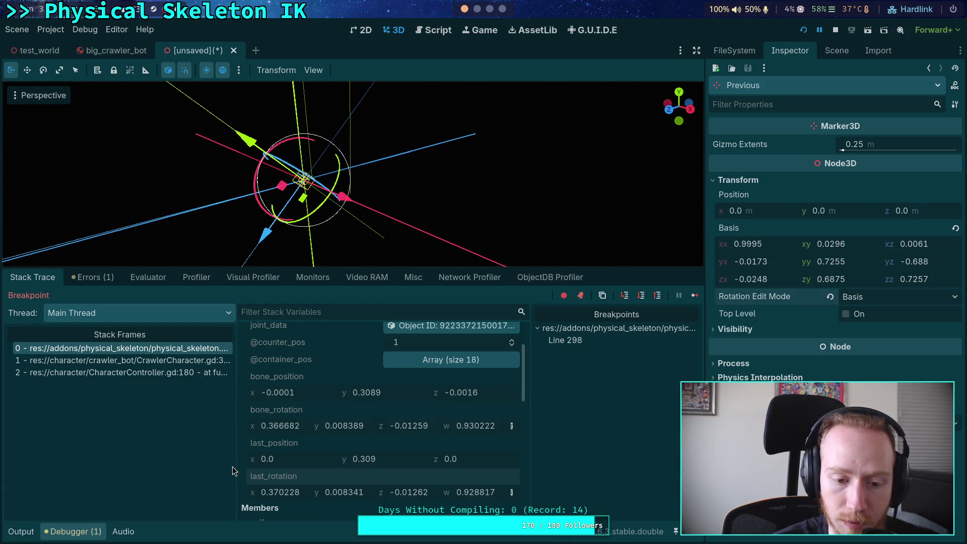
{"action": "right_click", "coordinate": [288, 410]}
Copy bone_rotation and add a second Marker3D named Fixed above Previous.
{"action": "left_click", "coordinate": [309, 420]}
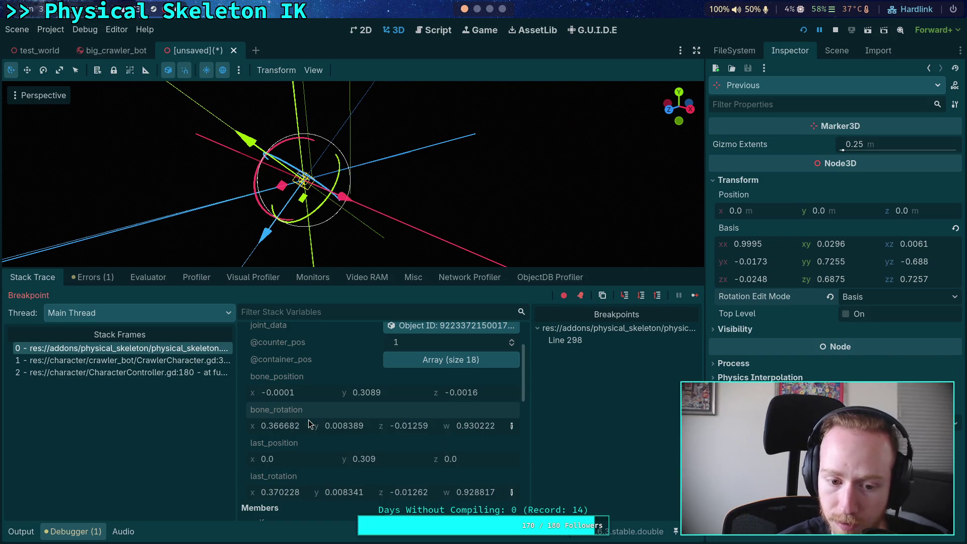
{"action": "left_click", "coordinate": [837, 50]}
{"action": "left_click", "coordinate": [770, 183]}
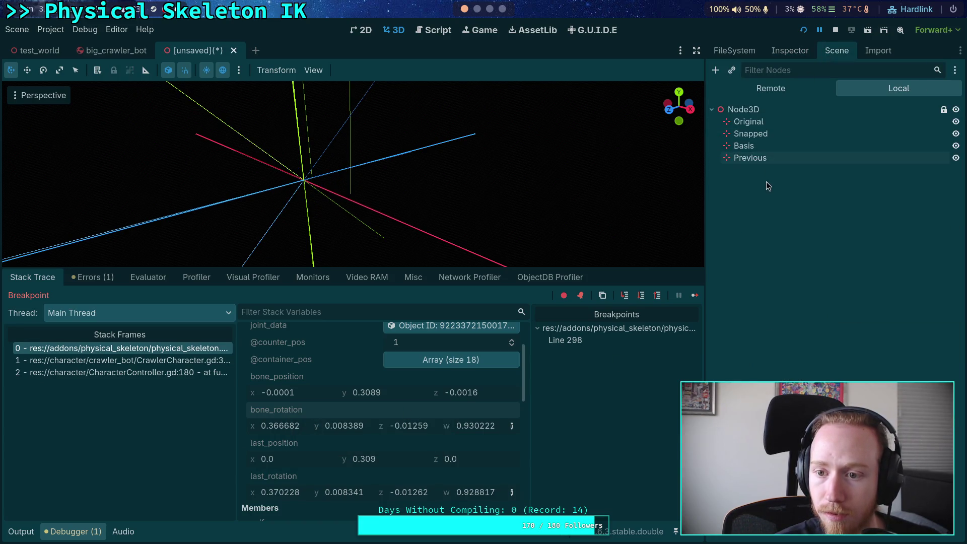
{"action": "left_click", "coordinate": [716, 70]}
{"action": "double_click", "coordinate": [422, 160]}
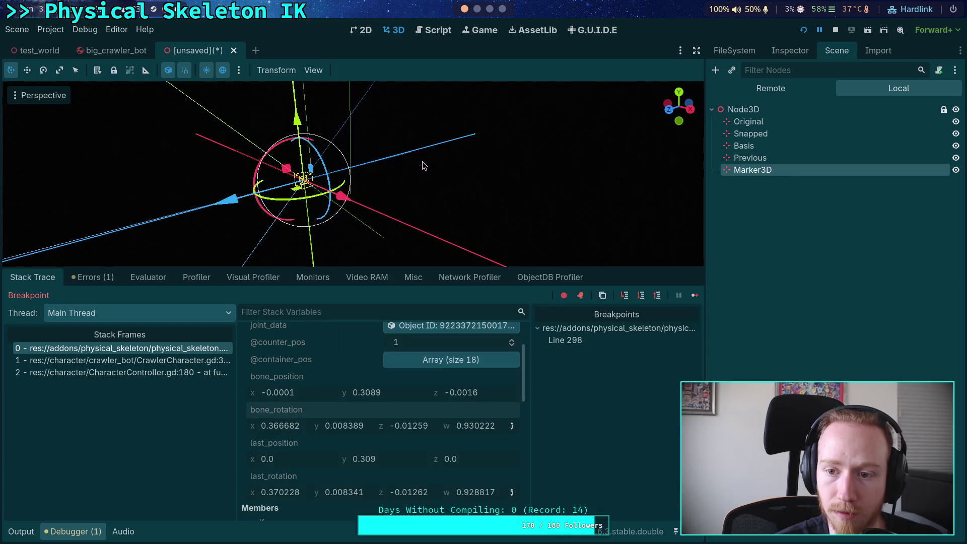
{"action": "double_click", "coordinate": [756, 170]}
{"action": "type", "text": "Fixed"}
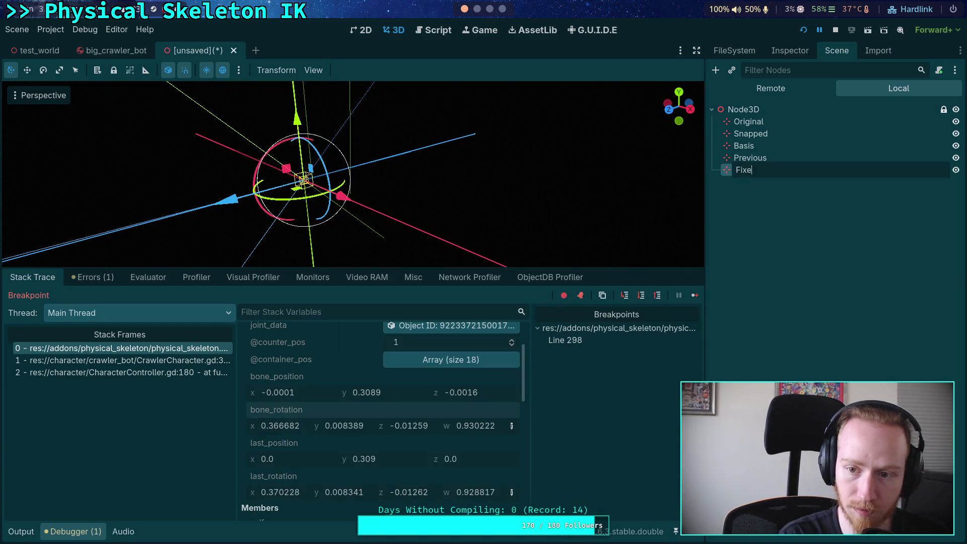
{"action": "key", "text": "Return"}
{"action": "left_click_drag", "start_coordinate": [744, 169], "coordinate": [750, 152]}
Paste bone_rotation into Fixed's Quaternion rotation, switch it to Basis mode, then deselect it.
{"action": "left_click", "coordinate": [790, 50]}
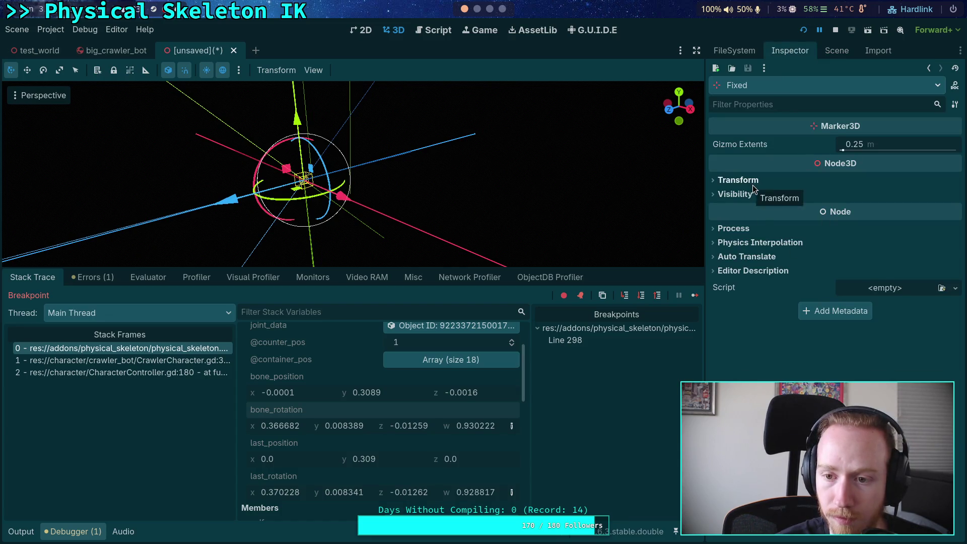
{"action": "left_click", "coordinate": [776, 180]}
{"action": "left_click", "coordinate": [886, 297]}
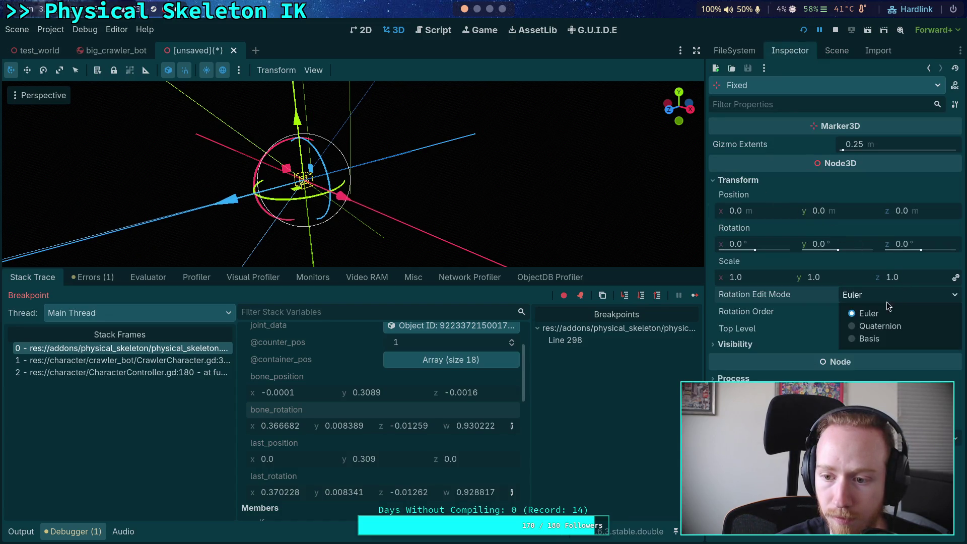
{"action": "left_click", "coordinate": [874, 328]}
{"action": "right_click", "coordinate": [792, 228]}
{"action": "left_click", "coordinate": [824, 249]}
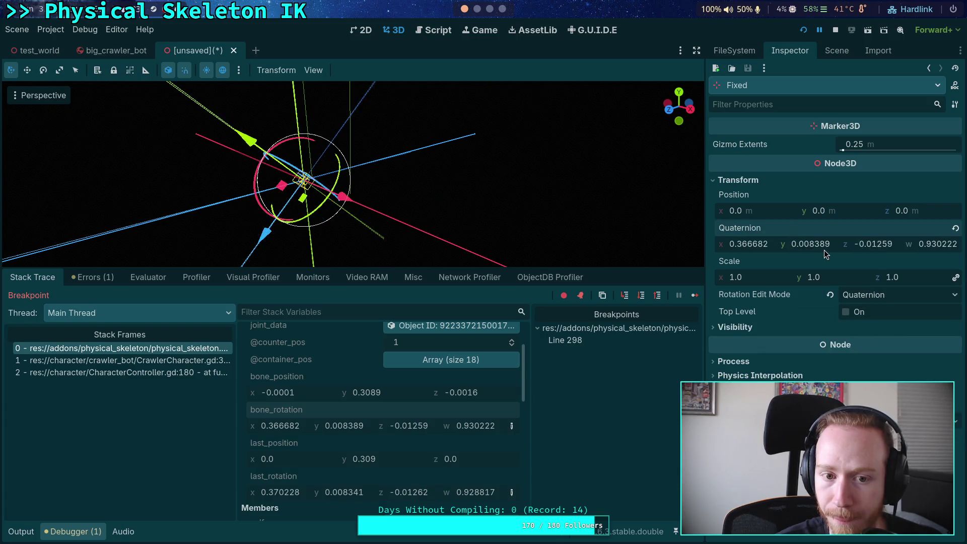
{"action": "left_click", "coordinate": [886, 301]}
{"action": "left_click", "coordinate": [872, 340]}
{"action": "left_click", "coordinate": [826, 53]}
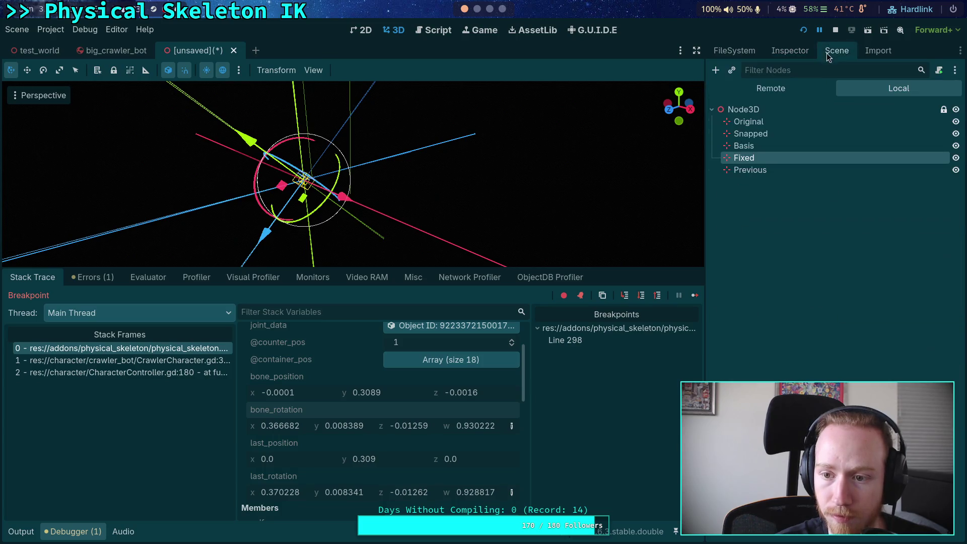
{"action": "left_click", "coordinate": [778, 249]}
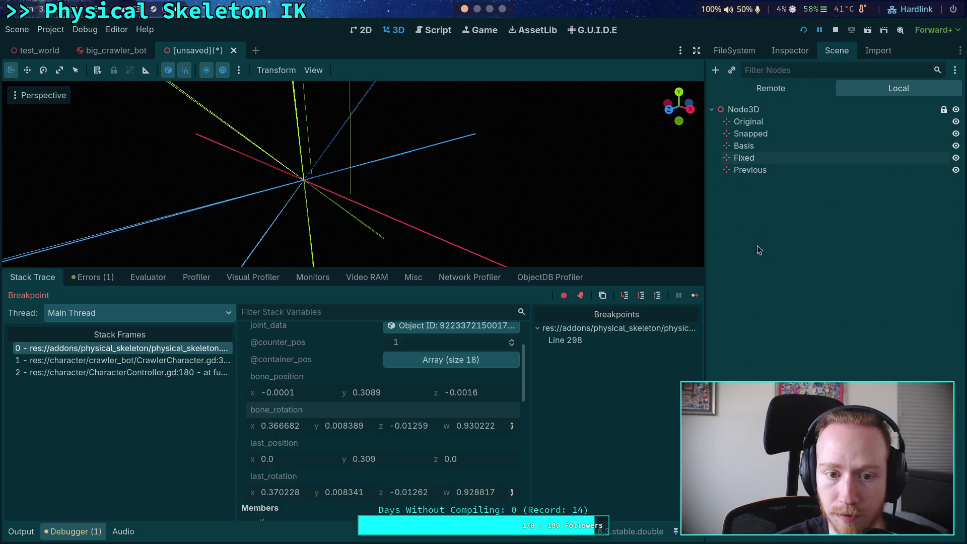
Hide the Snapped, Basis and Original markers.
{"action": "left_click", "coordinate": [956, 146]}
{"action": "left_click", "coordinate": [955, 133]}
{"action": "left_click", "coordinate": [956, 121]}
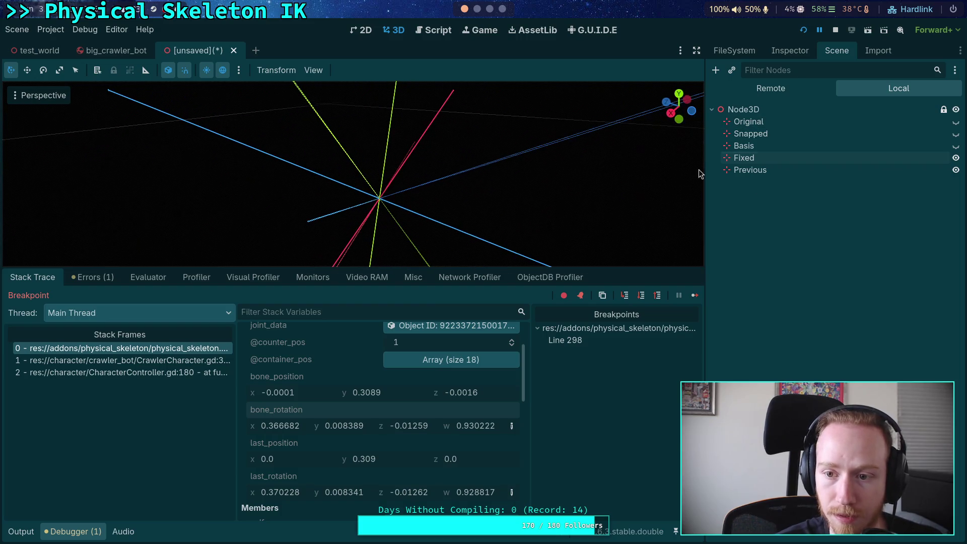
Set Gizmo Extents to 1 m on both the Previous and Fixed markers.
{"action": "left_click", "coordinate": [790, 170]}
{"action": "left_click", "coordinate": [790, 51]}
{"action": "left_click", "coordinate": [875, 144]}
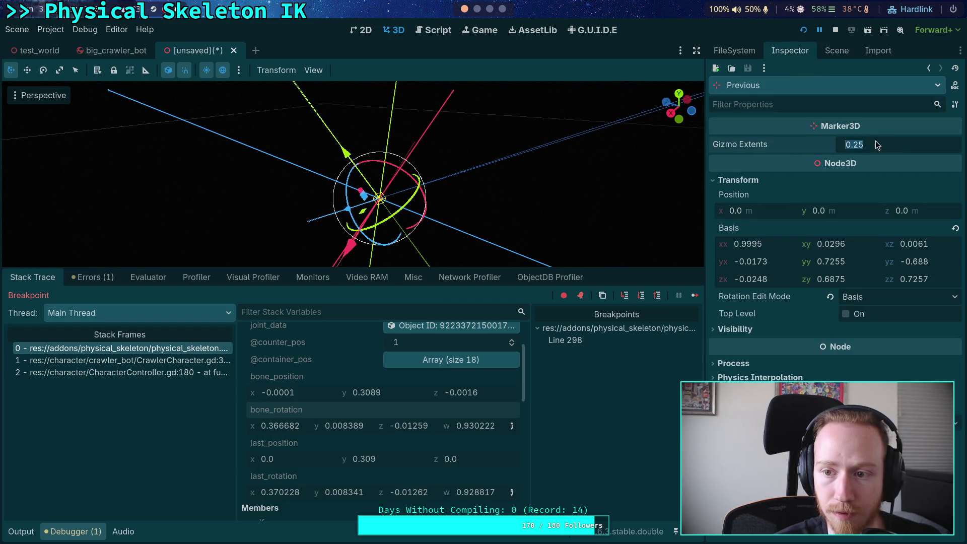
{"action": "type", "text": "1"}
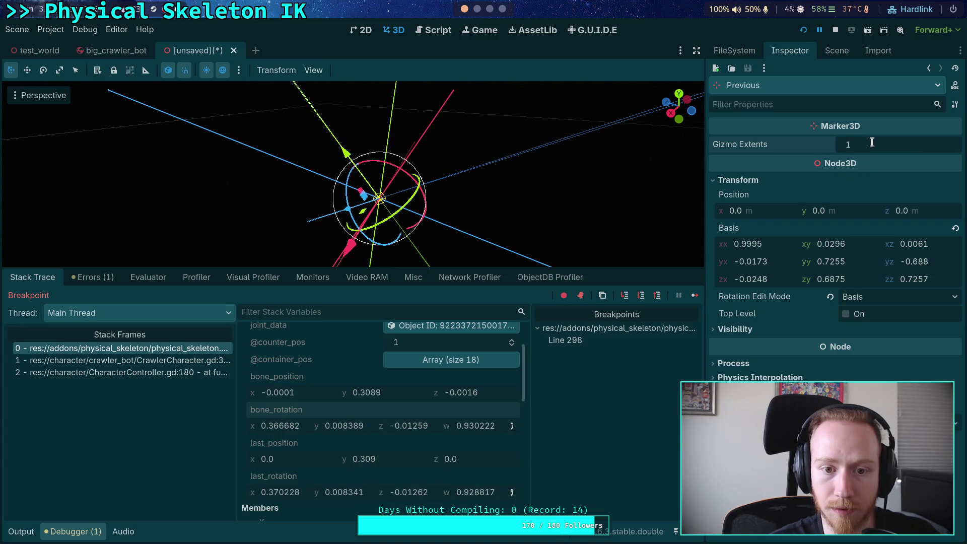
{"action": "key", "text": "Return"}
{"action": "left_click", "coordinate": [837, 51]}
{"action": "left_click", "coordinate": [745, 158]}
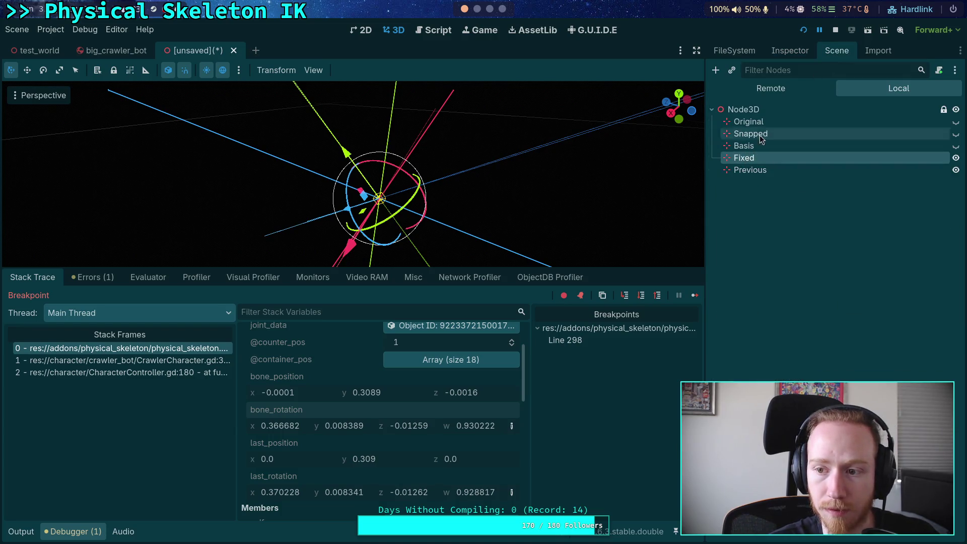
{"action": "left_click", "coordinate": [790, 50]}
{"action": "left_click", "coordinate": [866, 144]}
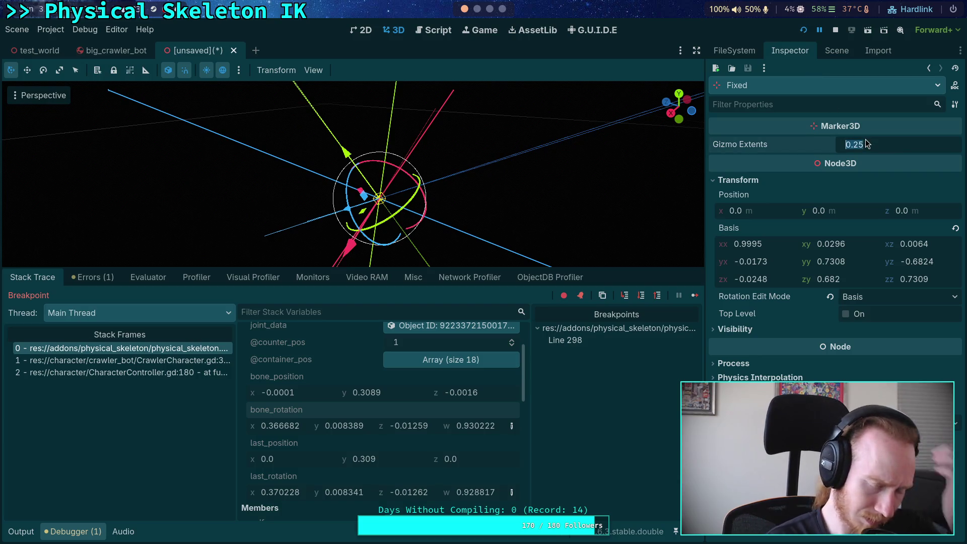
{"action": "type", "text": "1"}
{"action": "key", "text": "Return"}
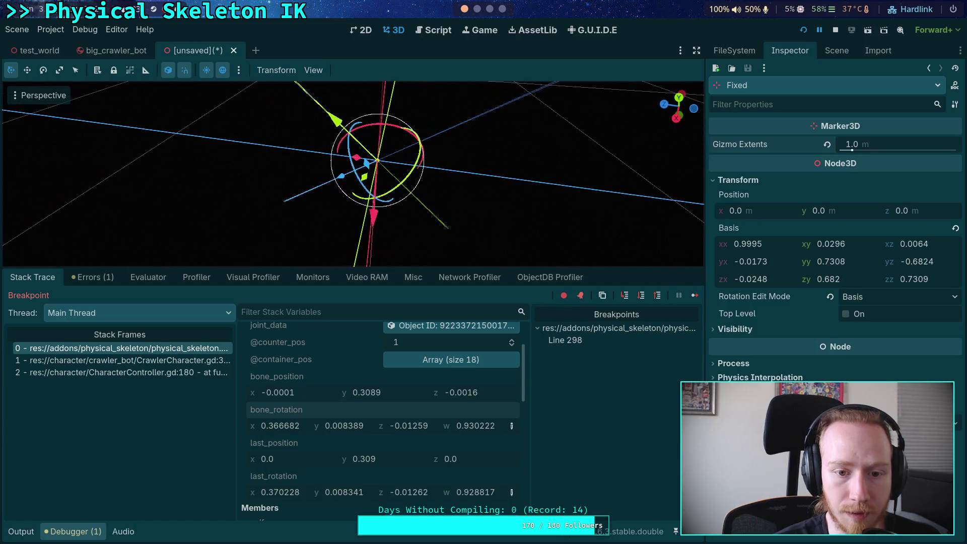
Select Previous and Fixed in turn, framing the Fixed marker in the 3D view.
{"action": "left_click", "coordinate": [836, 50]}
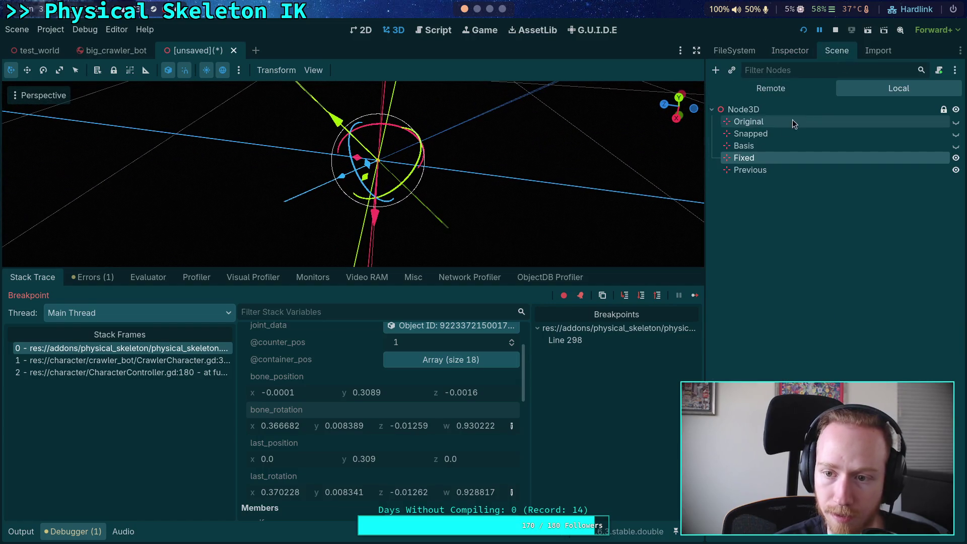
{"action": "left_click", "coordinate": [745, 170]}
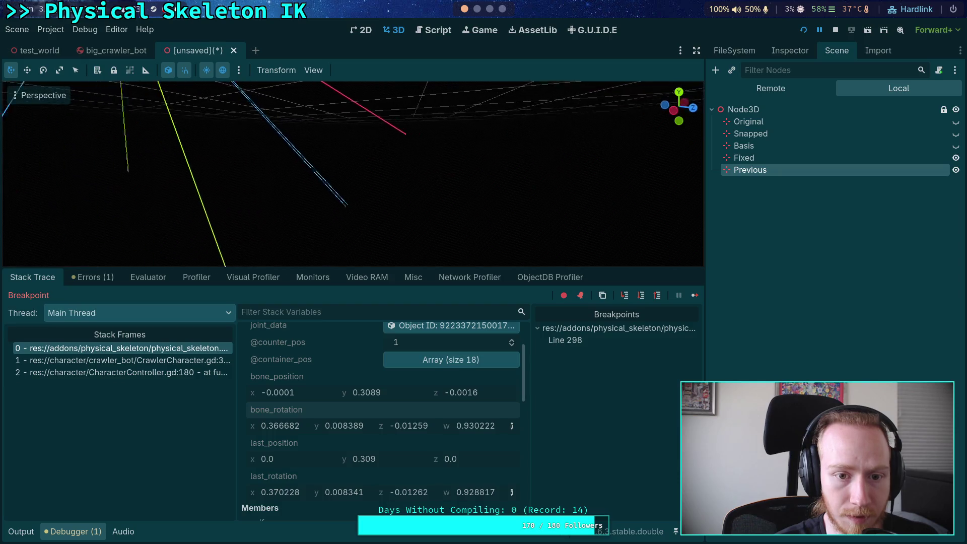
{"action": "left_click", "coordinate": [750, 158]}
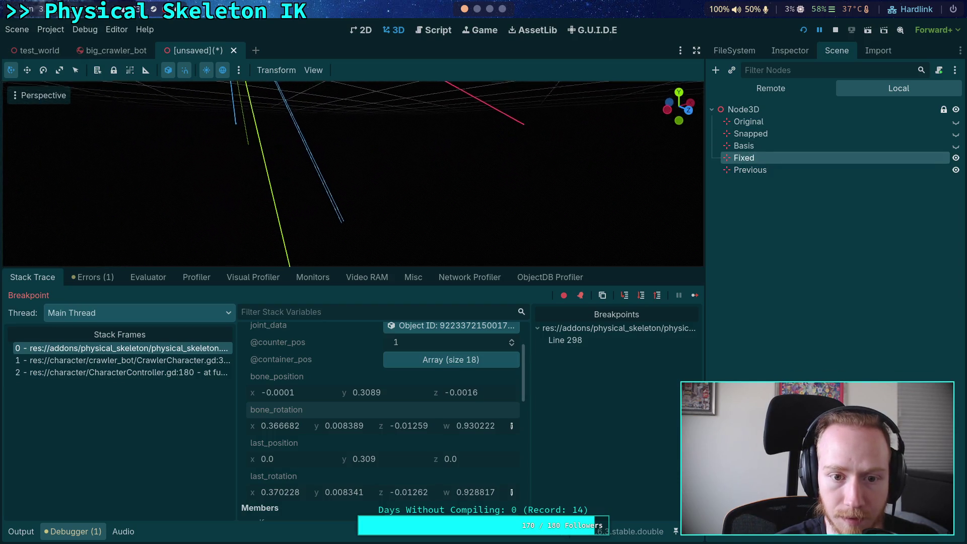
{"action": "left_click", "coordinate": [765, 169]}
{"action": "left_click", "coordinate": [760, 158]}
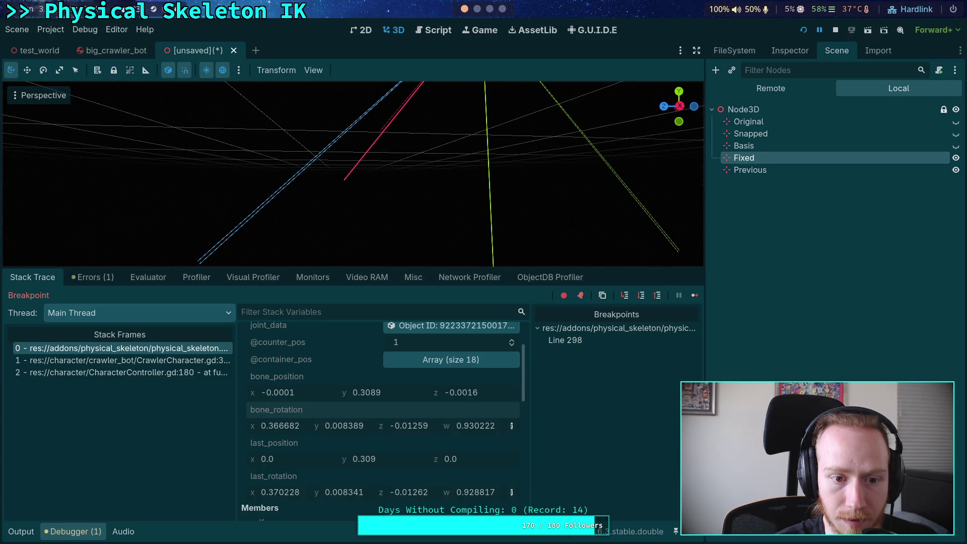
{"action": "key", "text": "f"}
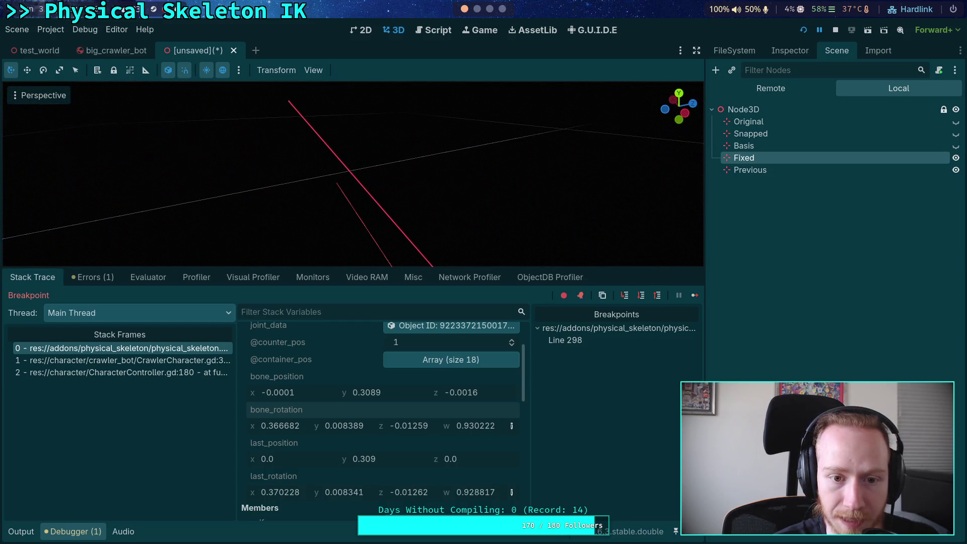
Flip repeatedly between Previous and Fixed to compare their gizmo axes, then deselect.
{"action": "left_click", "coordinate": [750, 169]}
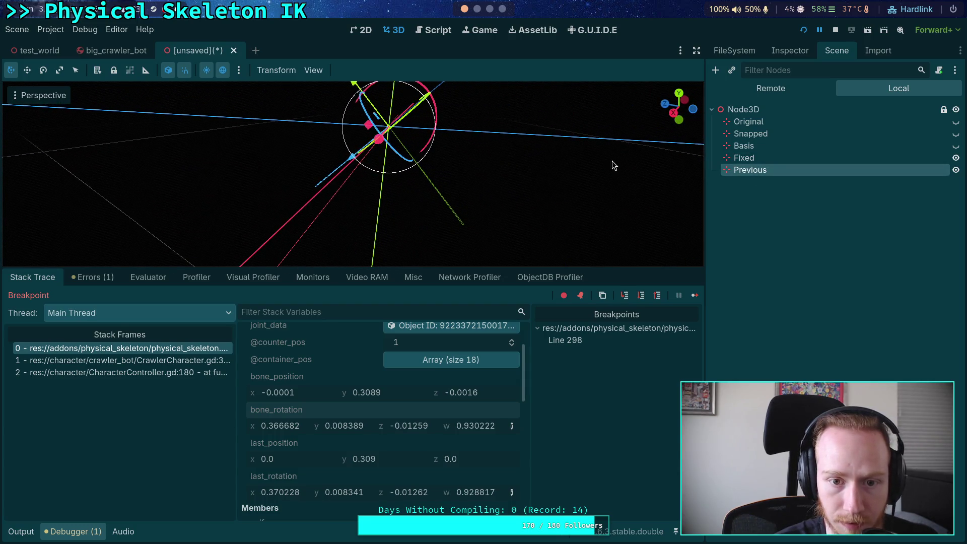
{"action": "left_click", "coordinate": [755, 159]}
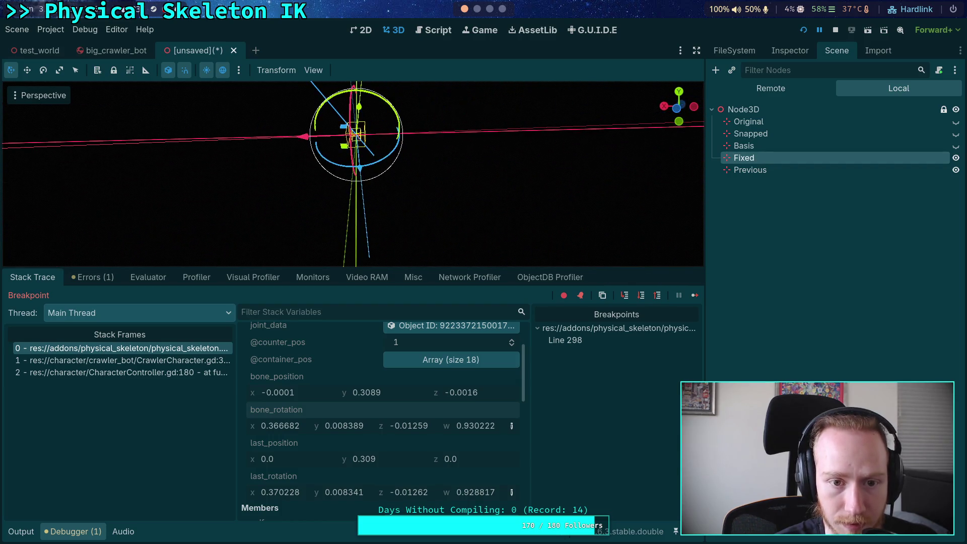
{"action": "left_click", "coordinate": [743, 173]}
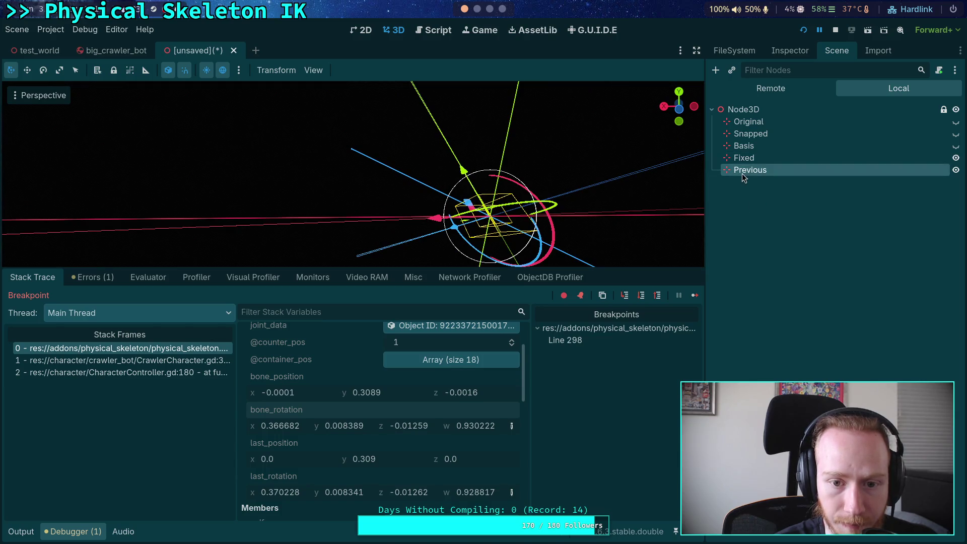
{"action": "left_click", "coordinate": [744, 158]}
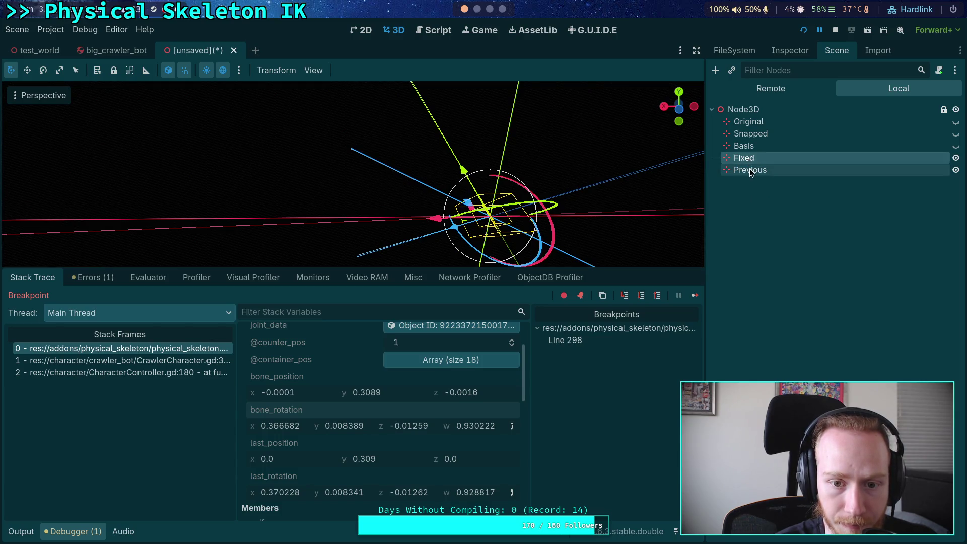
{"action": "left_click", "coordinate": [745, 170]}
{"action": "left_click", "coordinate": [745, 158]}
{"action": "left_click", "coordinate": [745, 170]}
{"action": "left_click", "coordinate": [744, 158]}
{"action": "left_click", "coordinate": [746, 170]}
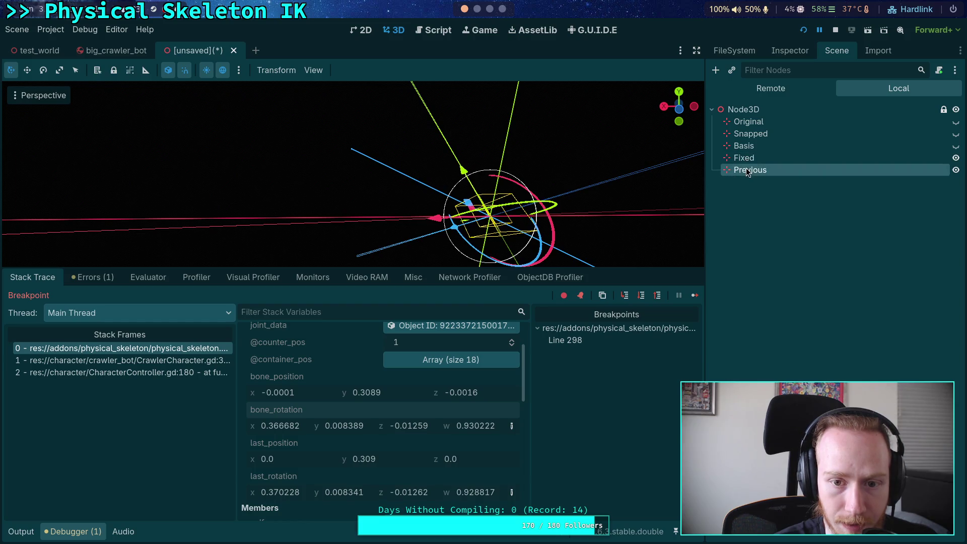
{"action": "left_click", "coordinate": [741, 159]}
{"action": "left_click", "coordinate": [745, 170]}
{"action": "left_click", "coordinate": [744, 158]}
{"action": "left_click", "coordinate": [746, 170]}
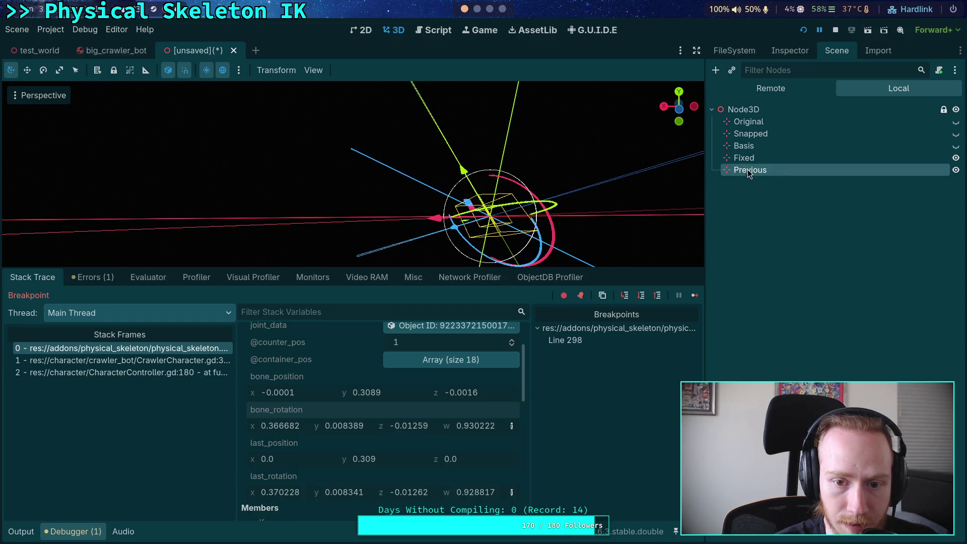
{"action": "left_click", "coordinate": [744, 159]}
{"action": "left_click", "coordinate": [750, 170]}
{"action": "left_click", "coordinate": [744, 201]}
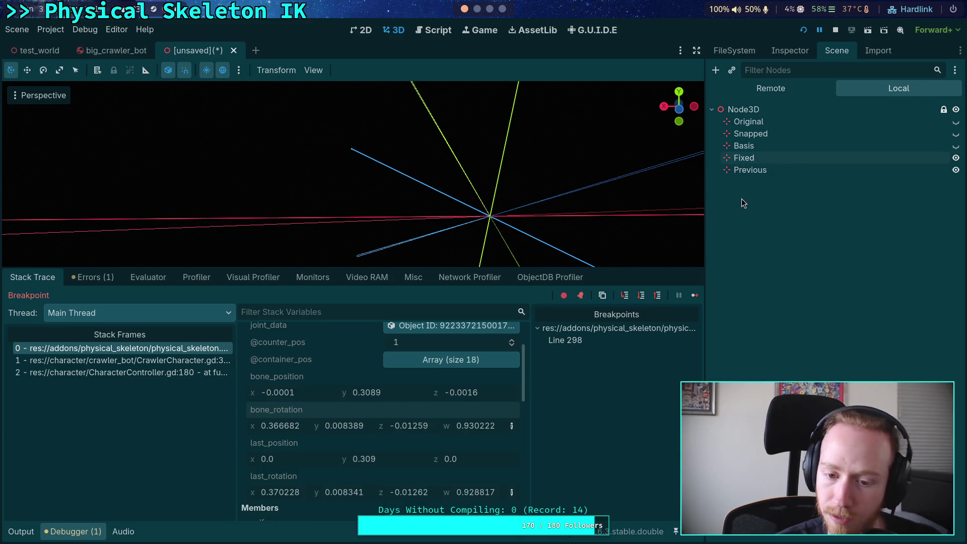
Stop the debug run and show physical_skeleton.gd full-width with the debugger hidden.
{"action": "left_click", "coordinate": [834, 30]}
{"action": "left_click", "coordinate": [432, 30]}
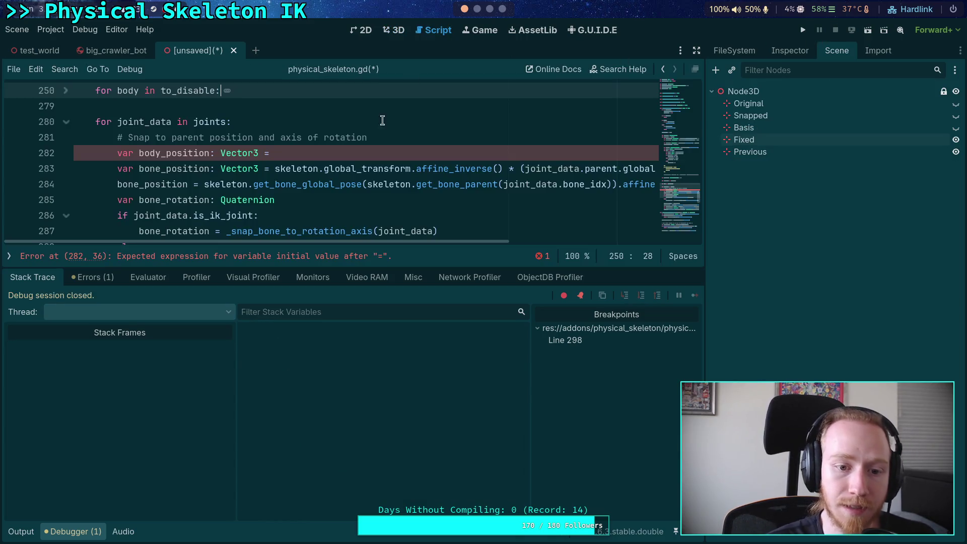
{"action": "left_click", "coordinate": [97, 533]}
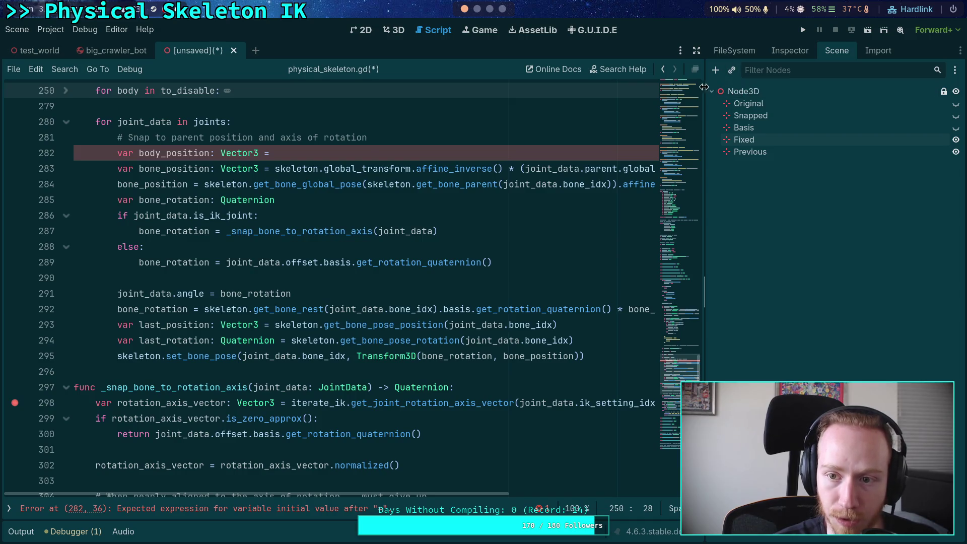
{"action": "left_click", "coordinate": [697, 51]}
Move the parent-transform origin expression into body_position and compute bone_position from body_position.
{"action": "left_click", "coordinate": [419, 147]}
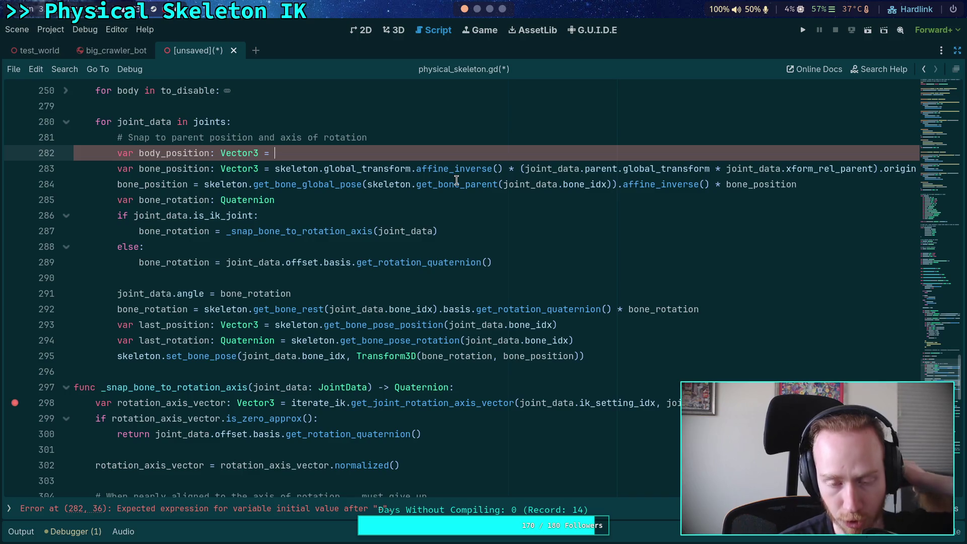
{"action": "mouse_move", "coordinate": [456, 180]}
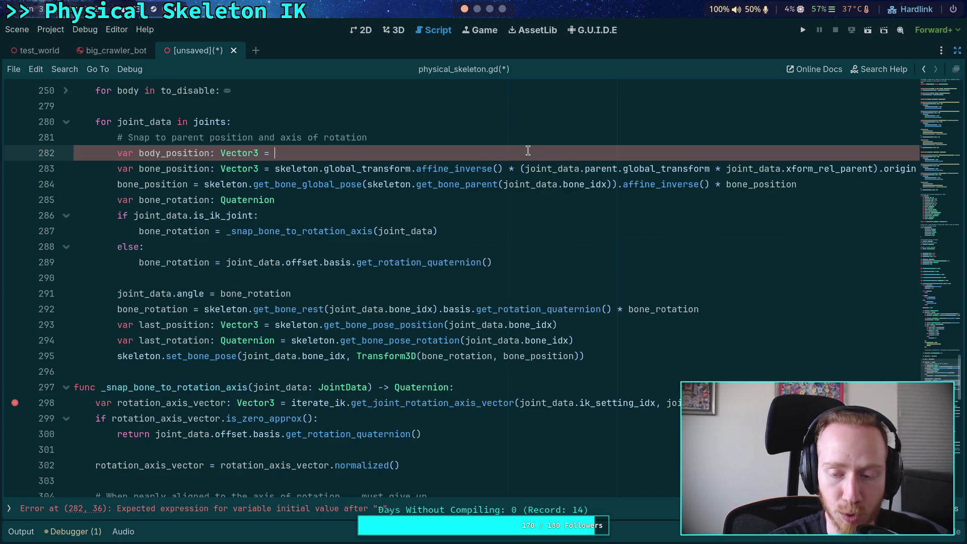
{"action": "left_click_drag", "start_coordinate": [519, 166], "coordinate": [876, 174]}
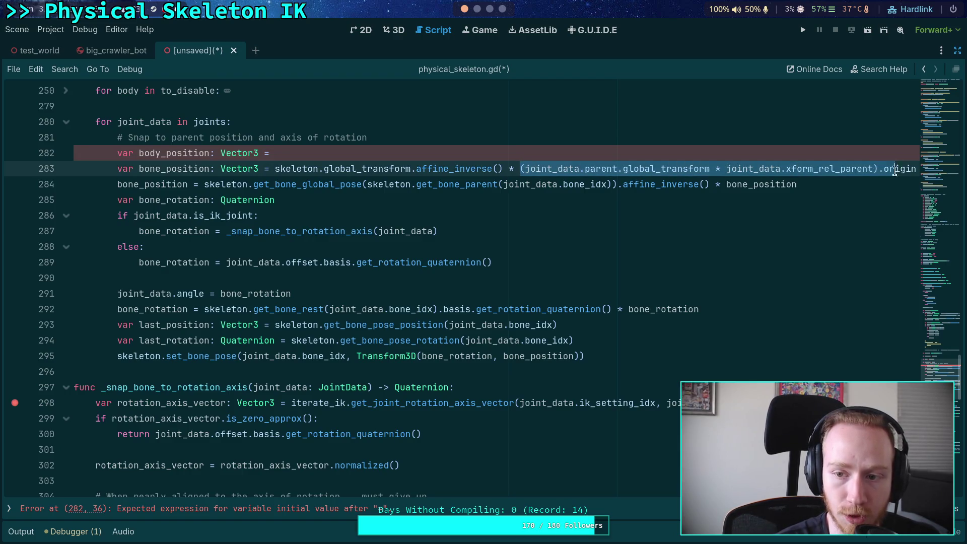
{"action": "key", "text": "shift+End"}
{"action": "key", "text": "ctrl+x"}
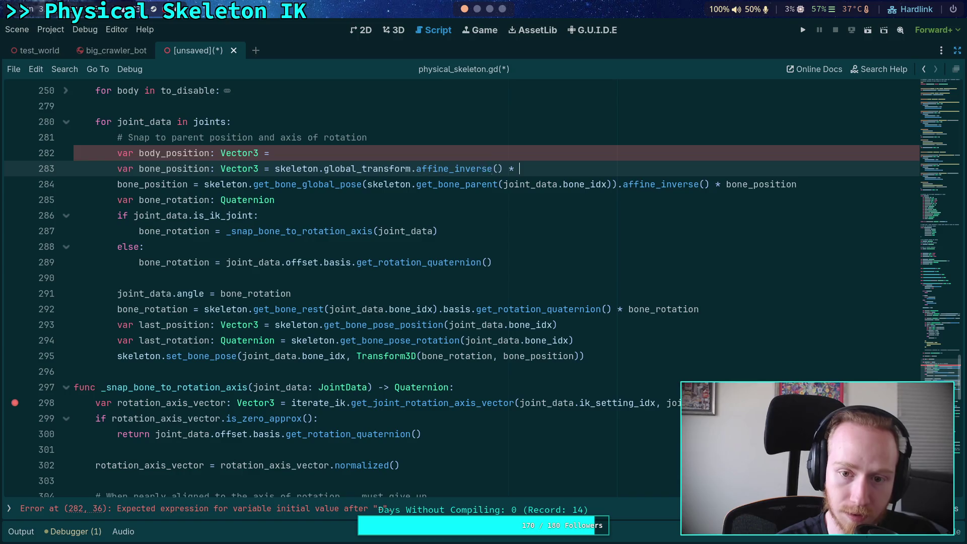
{"action": "key", "text": "Up"}
{"action": "key", "text": "ctrl+v"}
{"action": "left_click", "coordinate": [625, 168]}
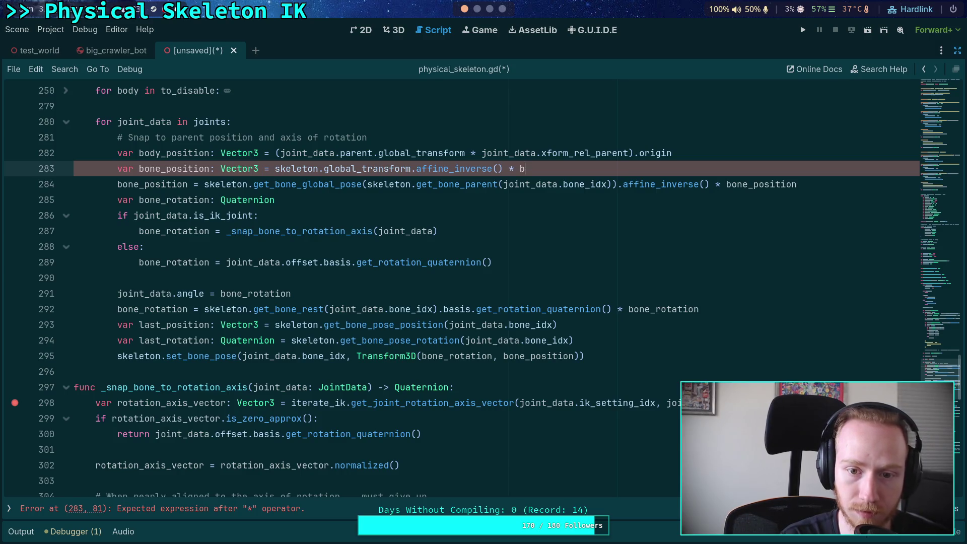
{"action": "type", "text": "ody_position"}
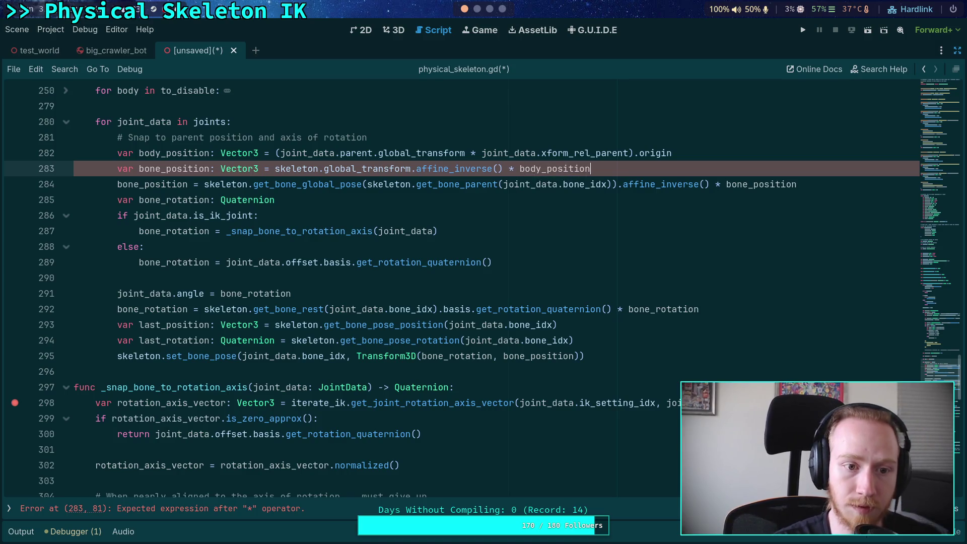
{"action": "left_click", "coordinate": [703, 153]}
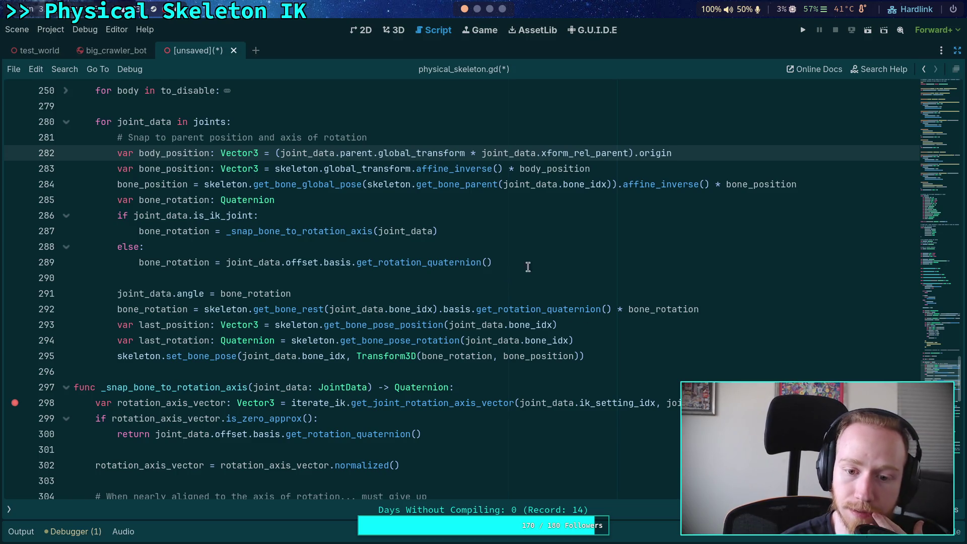
Review the if block on lines 193–198 and the origin references in the error line.
{"action": "left_click", "coordinate": [528, 266]}
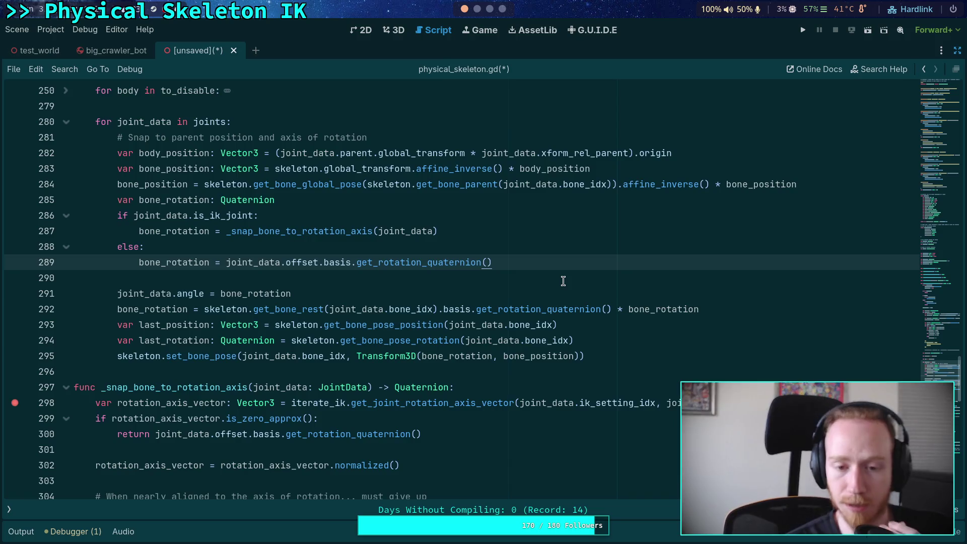
{"action": "scroll", "coordinate": [476, 233], "scroll_direction": "up", "scroll_amount": 20}
{"action": "mouse_move", "coordinate": [244, 434]}
{"action": "left_mouse_down"}
{"action": "mouse_move", "coordinate": [141, 356]}
{"action": "mouse_move", "coordinate": [216, 372]}
{"action": "mouse_move", "coordinate": [266, 436]}
{"action": "left_mouse_up"}
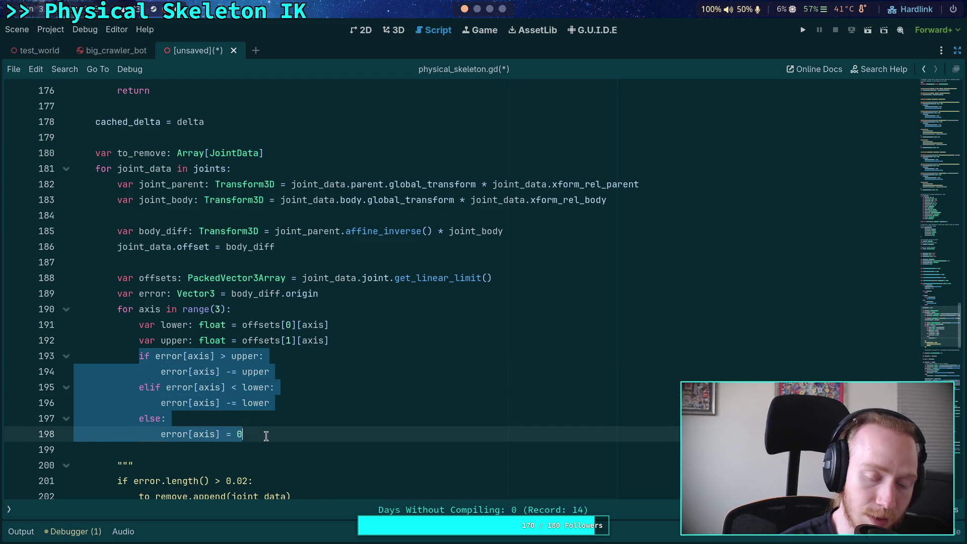
{"action": "double_click", "coordinate": [156, 293]}
{"action": "double_click", "coordinate": [302, 293]}
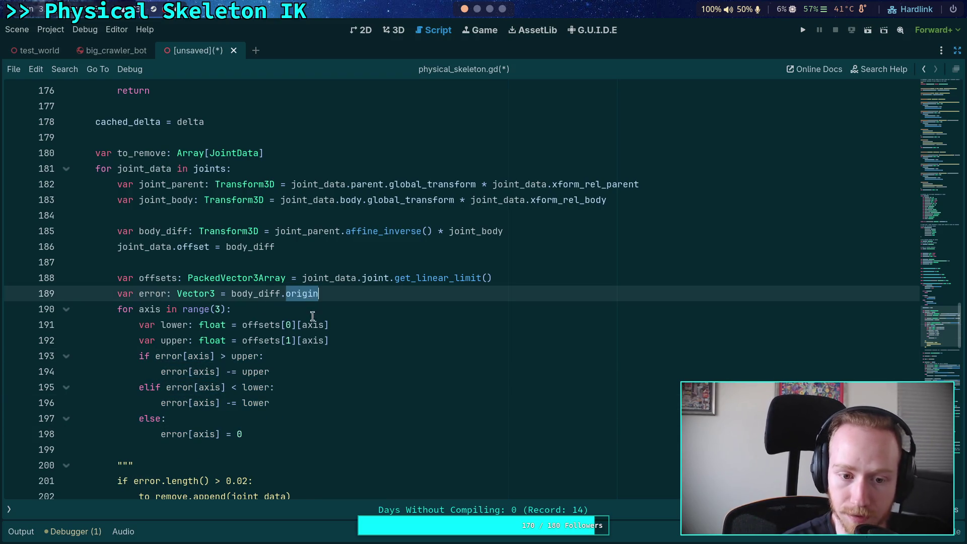
Trace every use of bone_rotation in the loop, including the rest-pose line.
{"action": "scroll", "coordinate": [320, 353], "scroll_direction": "down", "scroll_amount": 5}
{"action": "scroll", "coordinate": [320, 353], "scroll_direction": "up", "scroll_amount": 2}
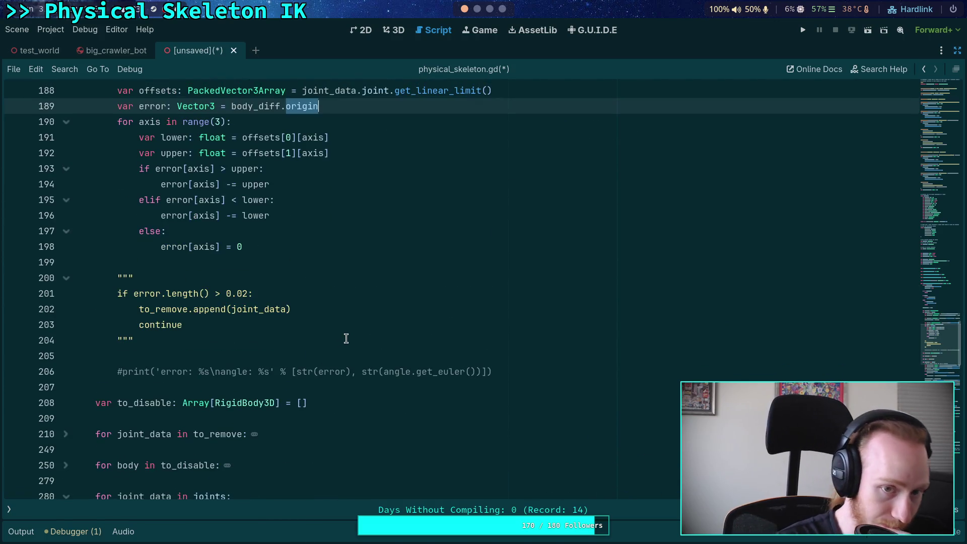
{"action": "scroll", "coordinate": [345, 338], "scroll_direction": "down", "scroll_amount": 20}
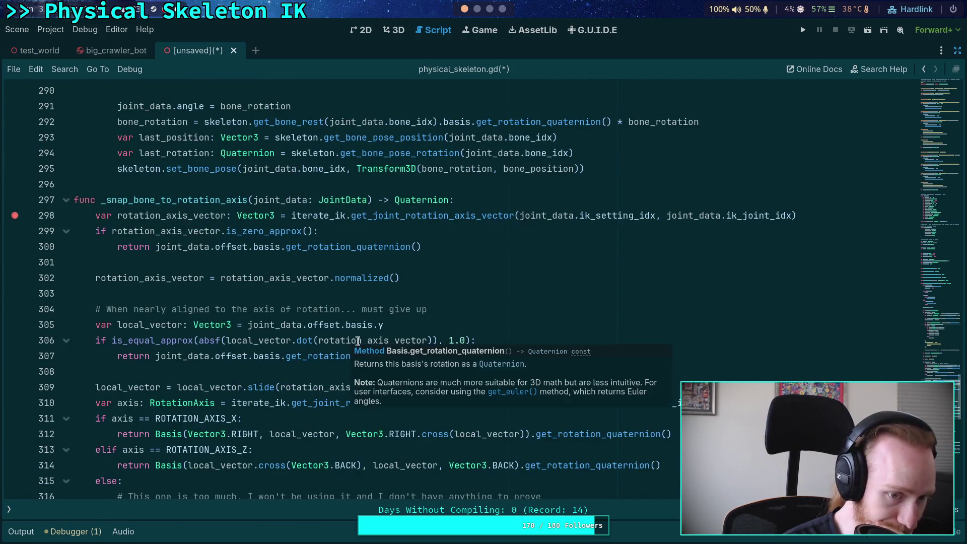
{"action": "scroll", "coordinate": [337, 280], "scroll_direction": "up", "scroll_amount": 3}
{"action": "scroll", "coordinate": [348, 264], "scroll_direction": "up", "scroll_amount": 2}
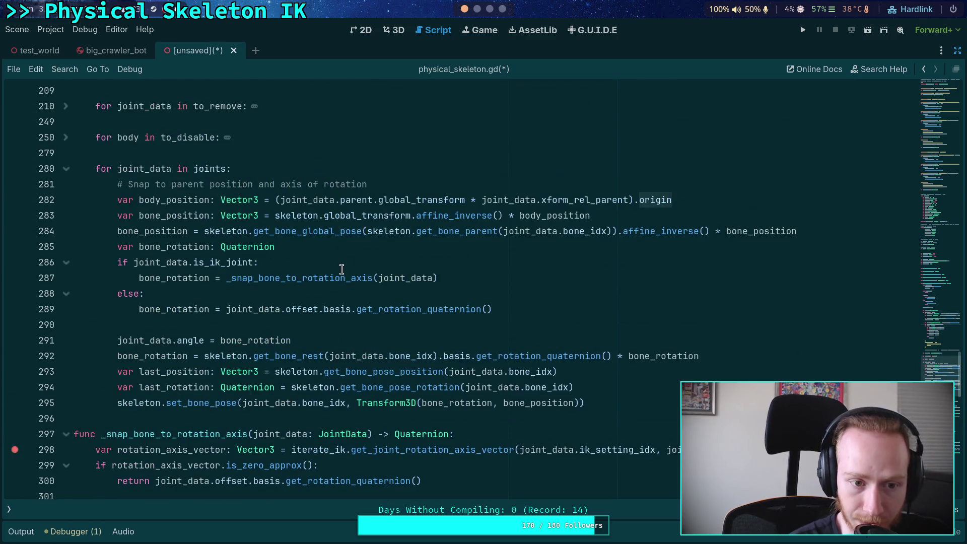
{"action": "double_click", "coordinate": [172, 304]}
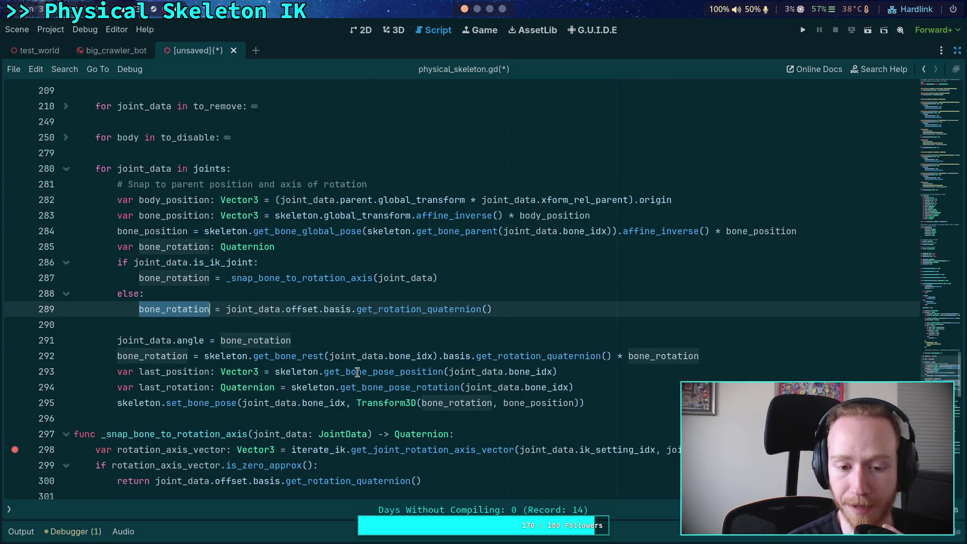
{"action": "double_click", "coordinate": [134, 356]}
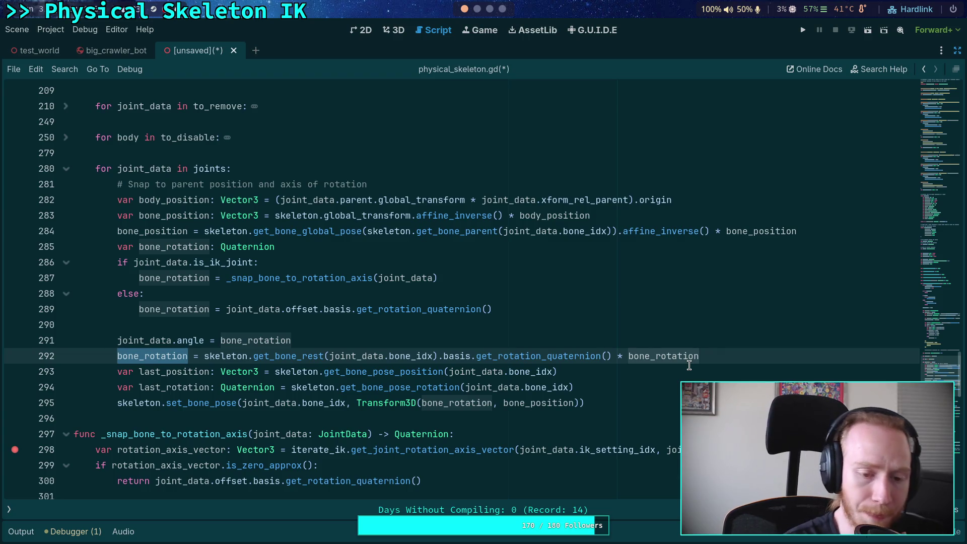
{"action": "double_click", "coordinate": [677, 357]}
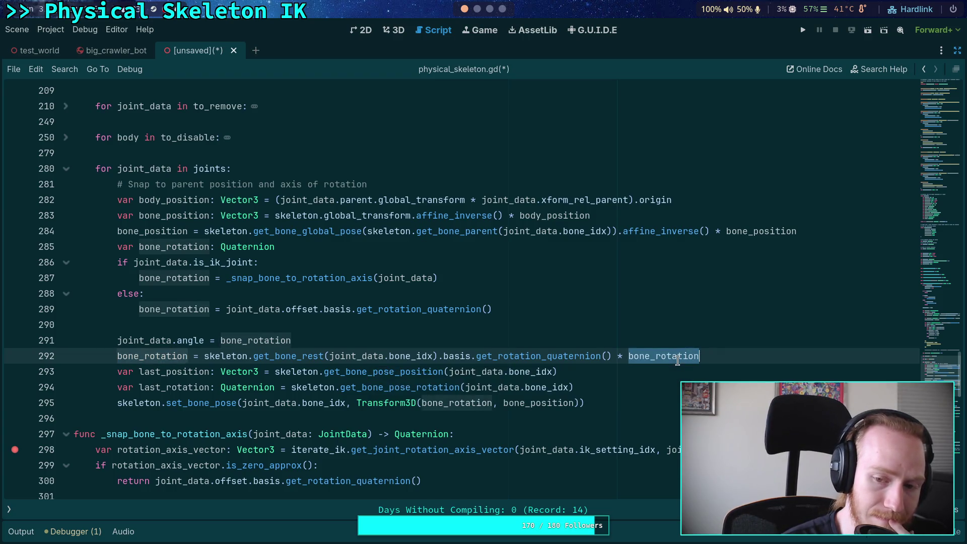
{"action": "left_click", "coordinate": [362, 338]}
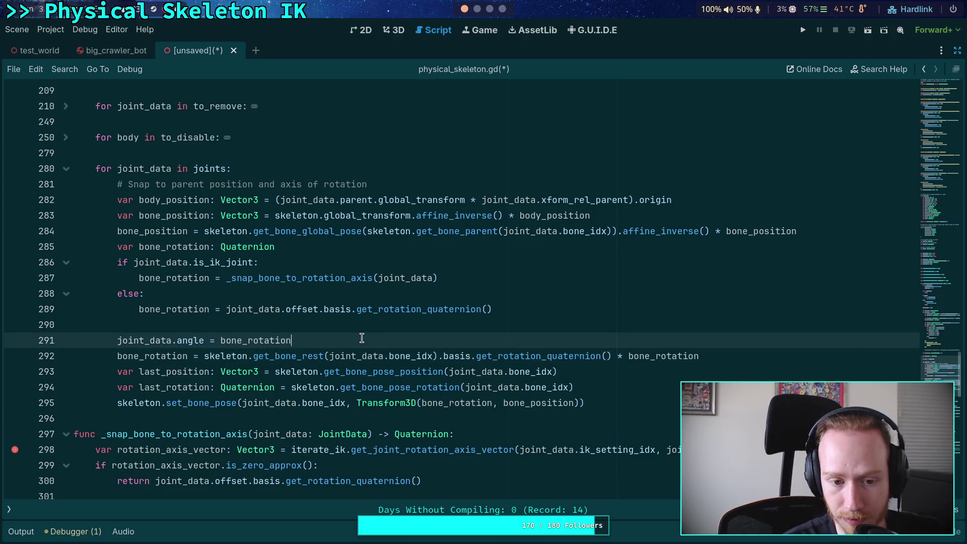
Add 'var body_rotation: Quaternion = (' on a new line after the joint angle assignment.
{"action": "key", "text": "Return"}
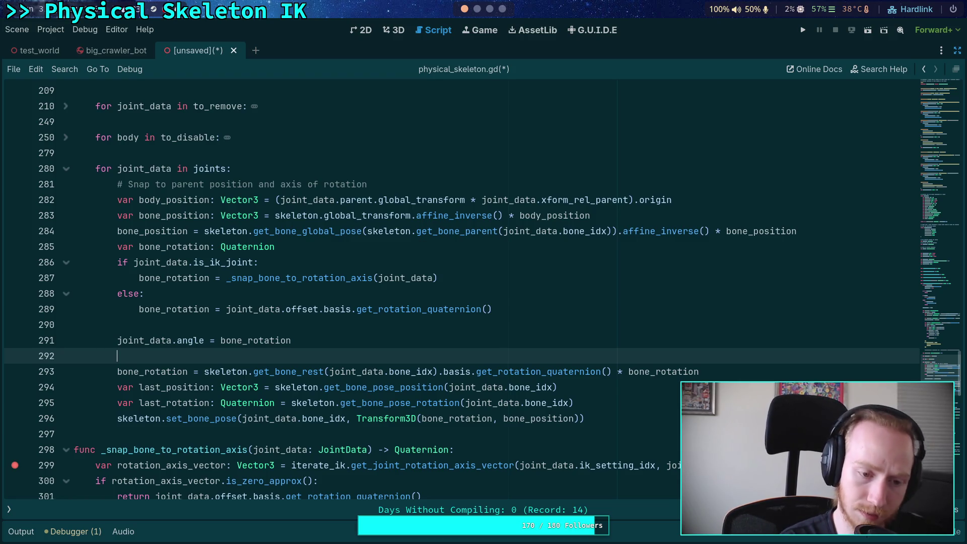
{"action": "type", "text": "v"}
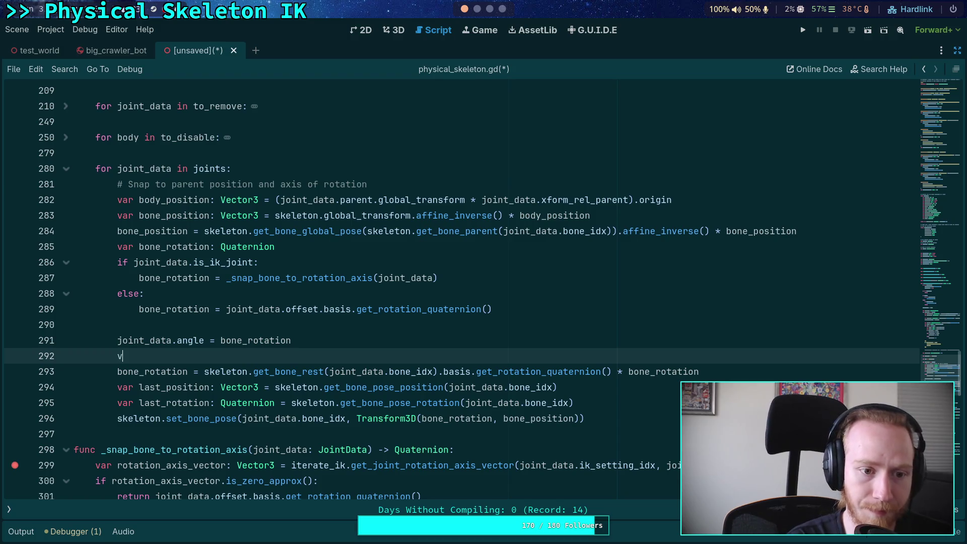
{"action": "type", "text": "ar body_rotation: "}
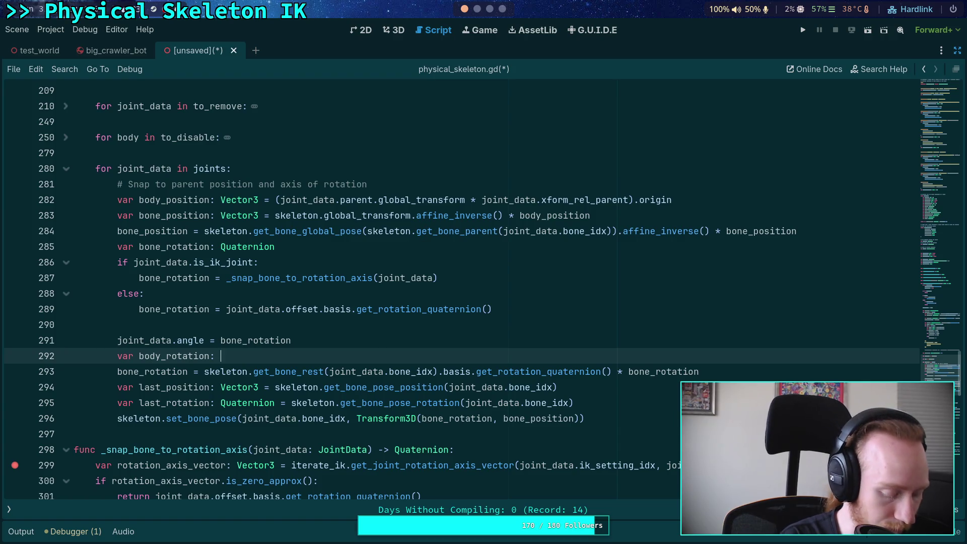
{"action": "type", "text": "Quat"}
{"action": "key", "text": "Return"}
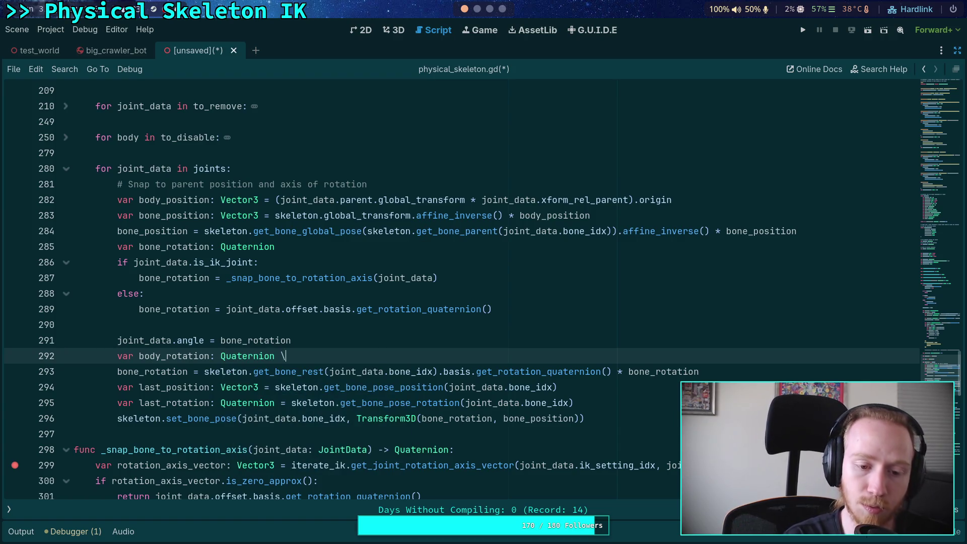
{"action": "key", "text": "BackSpace"}
{"action": "type", "text": "="}
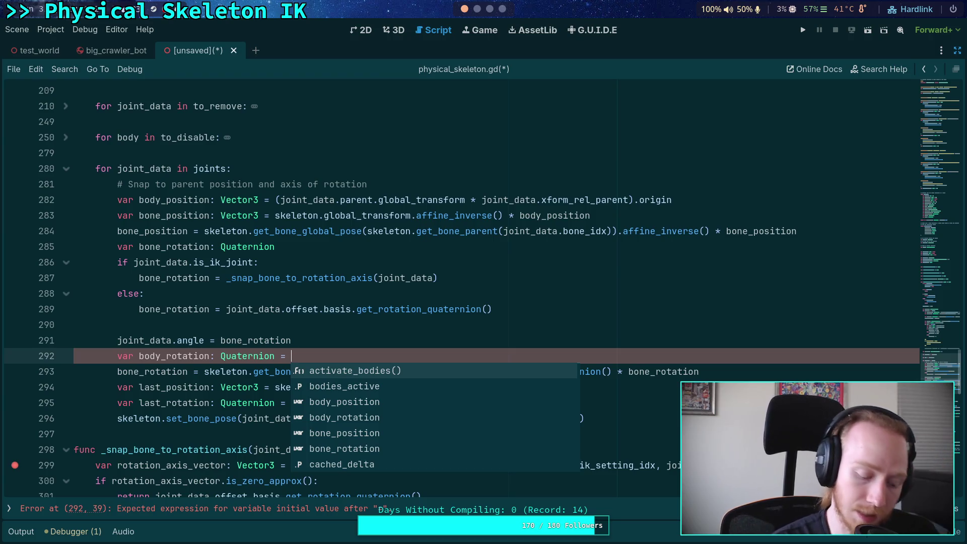
{"action": "type", "text": "("}
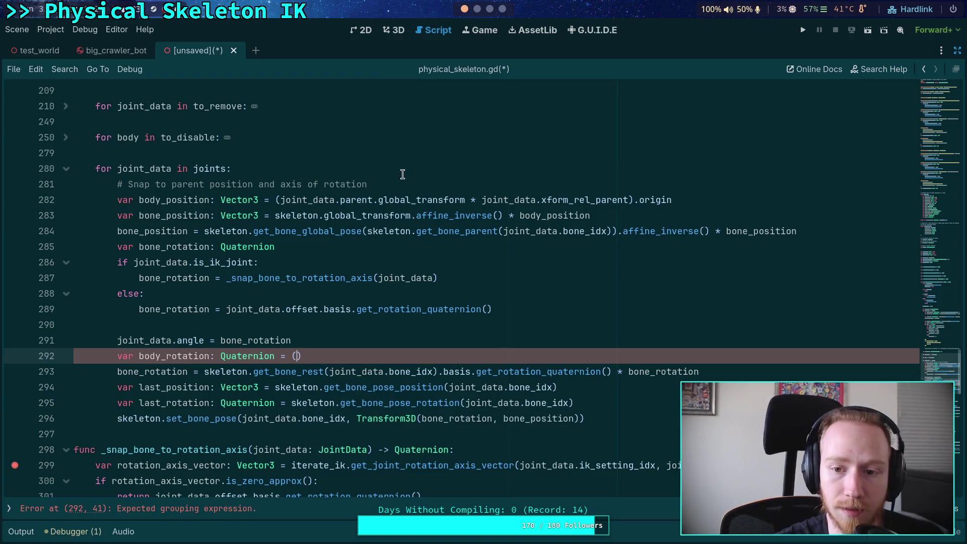
{"action": "left_click", "coordinate": [431, 191]}
Declare var parent_xform: Transform3D on line 282, assigned the moved parent transform expression.
{"action": "key", "text": "Return"}
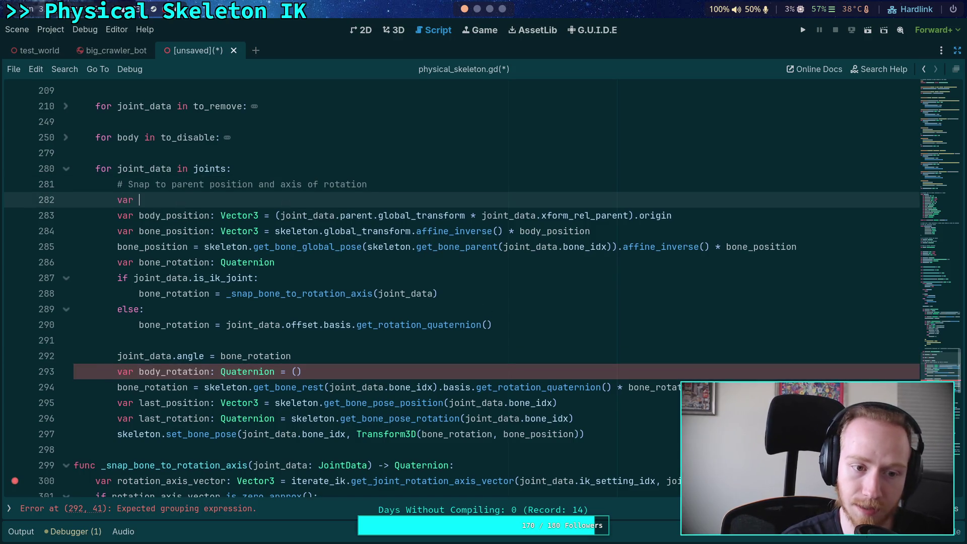
{"action": "type", "text": "var parent_xform:"}
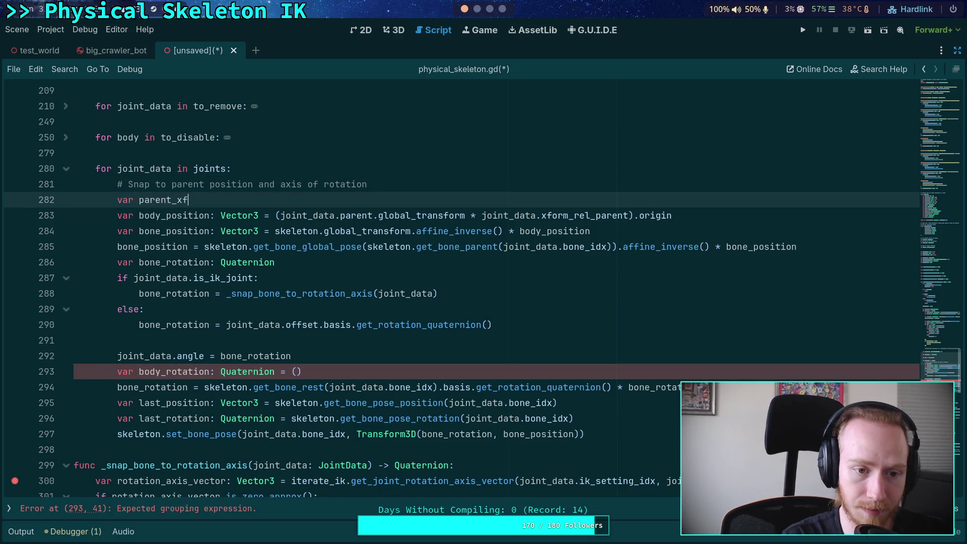
{"action": "type", "text": " Trasf"}
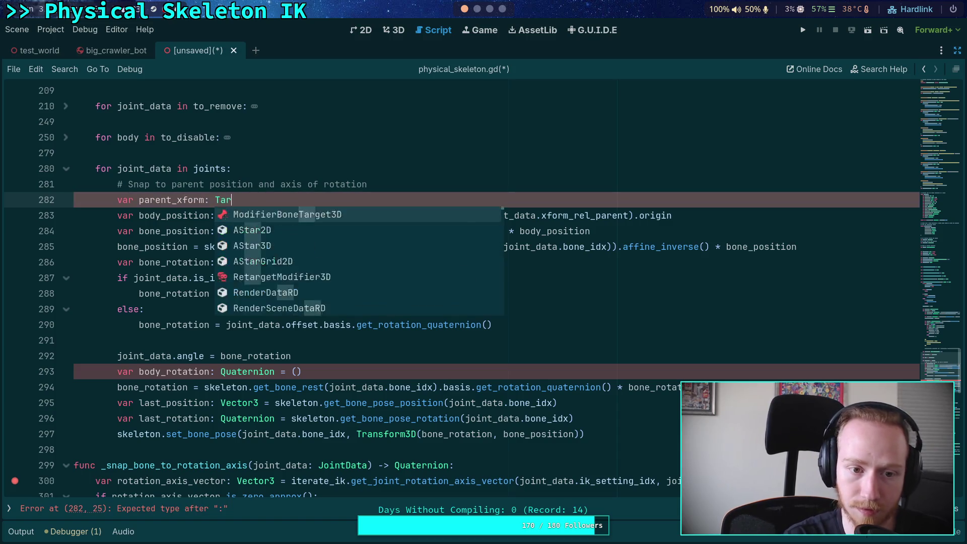
{"action": "key", "text": "Down"}
{"action": "key", "text": "Return"}
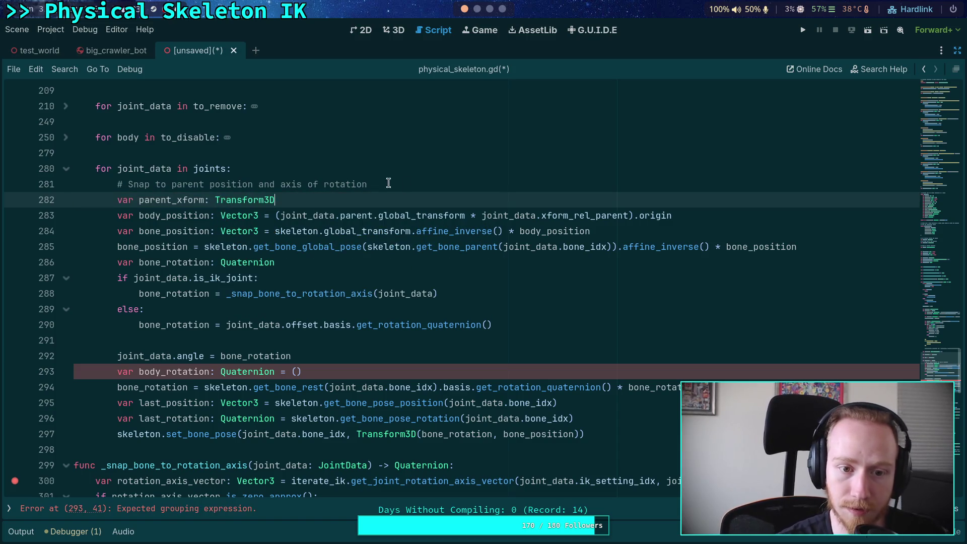
{"action": "key", "text": "Down"}
{"action": "key", "text": "shift+Up"}
{"action": "left_click", "coordinate": [632, 214], "text": "shift"}
{"action": "key", "text": "ctrl+x"}
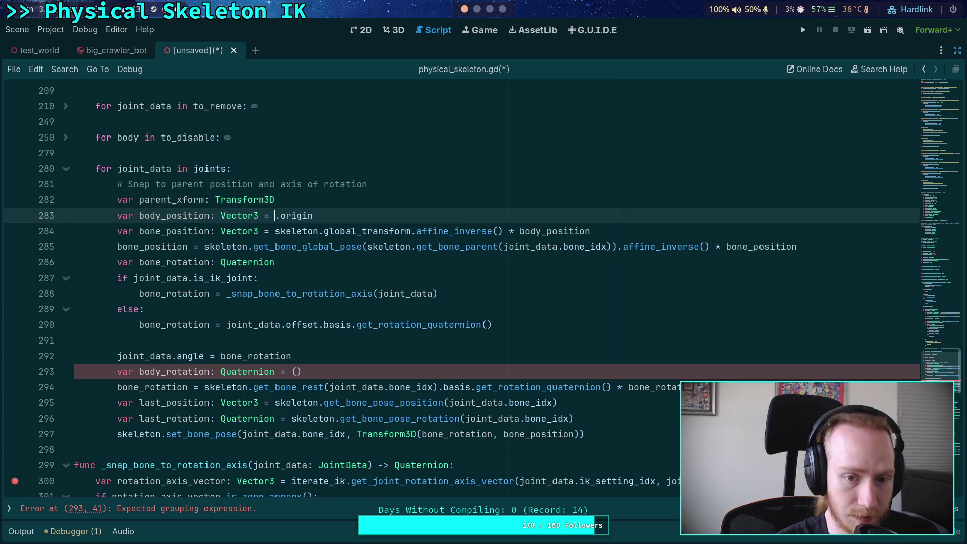
{"action": "left_click", "coordinate": [455, 201]}
{"action": "key", "text": "ctrl+v"}
{"action": "left_click", "coordinate": [275, 200]}
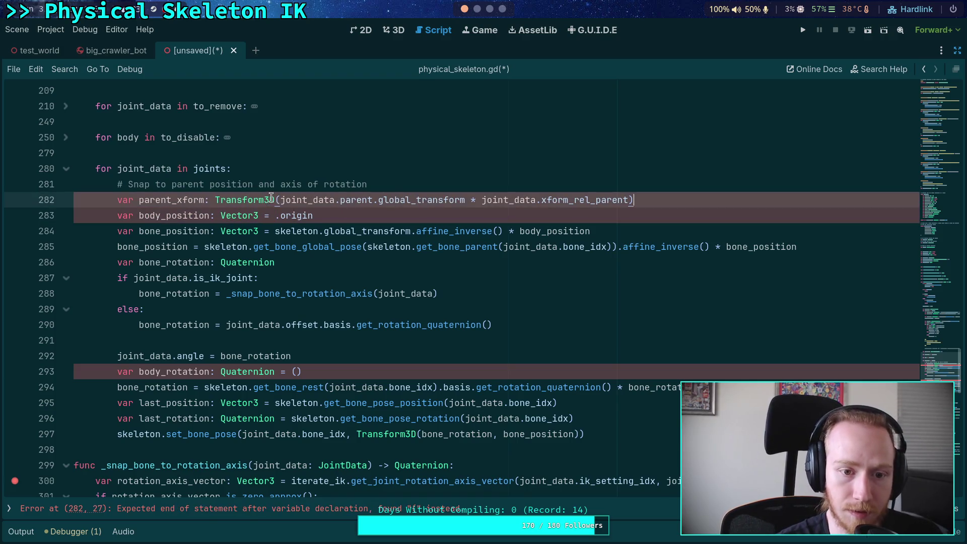
{"action": "type", "text": "="}
Delete the body_position line and compute bone_position from parent_xform.origin instead.
{"action": "left_click", "coordinate": [275, 215]}
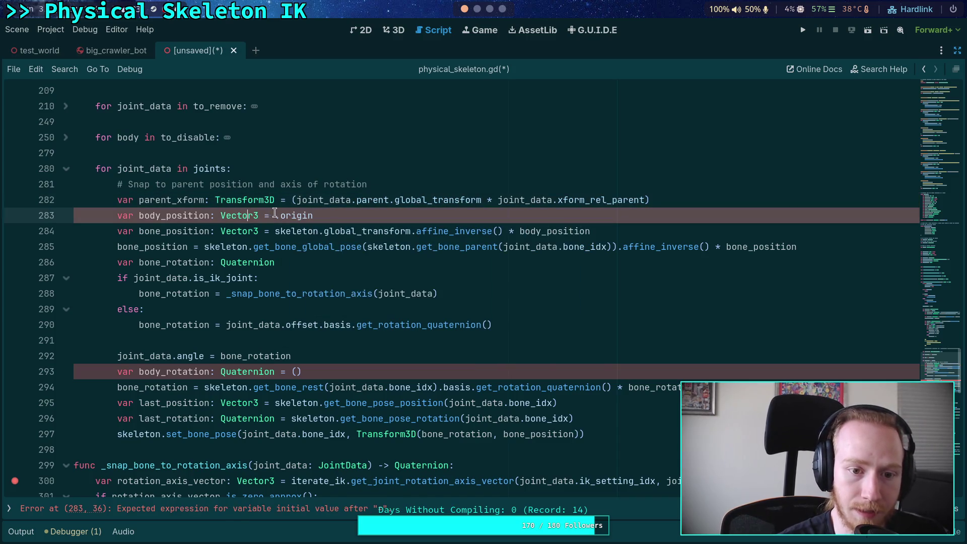
{"action": "left_click", "coordinate": [703, 200]}
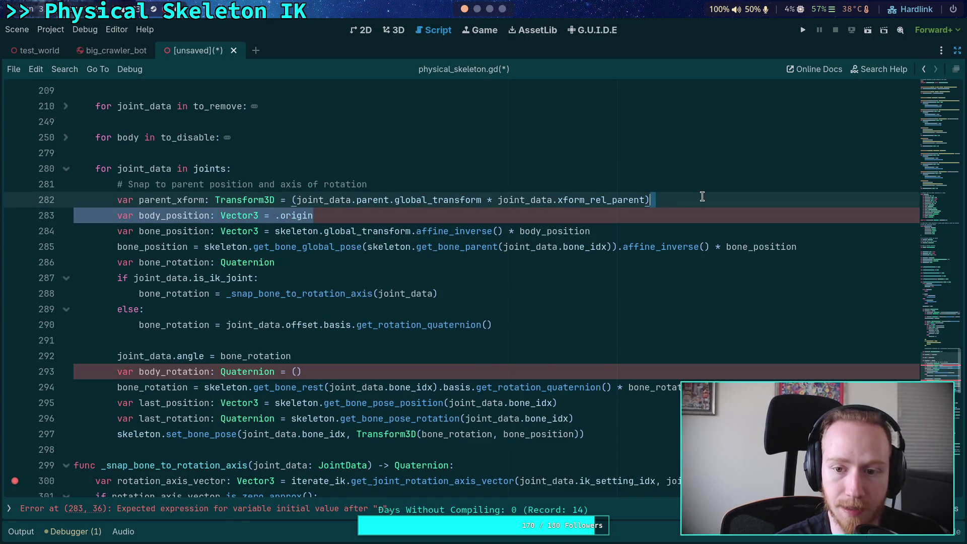
{"action": "left_click", "coordinate": [656, 216], "text": "shift"}
{"action": "key", "text": "BackSpace"}
{"action": "double_click", "coordinate": [565, 216]}
{"action": "type", "text": "par"}
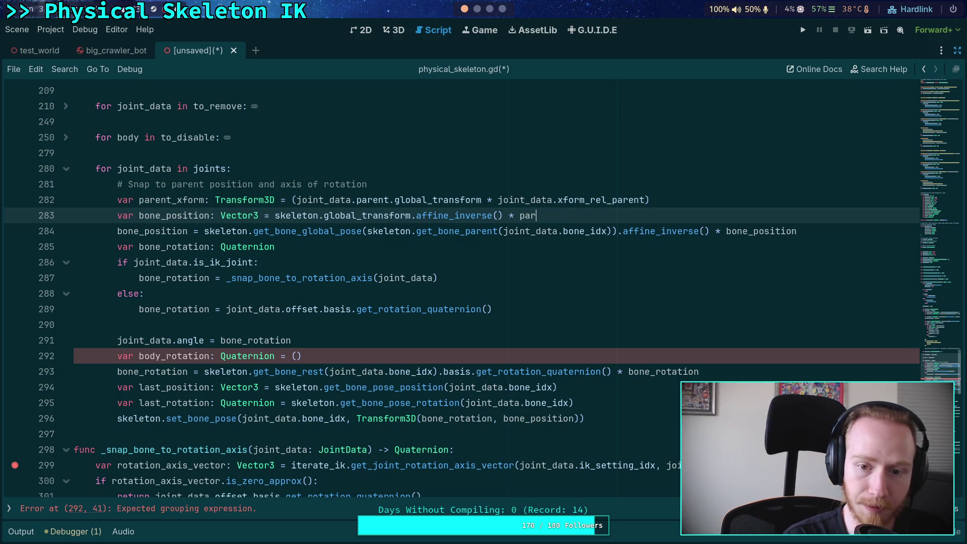
{"action": "key", "text": "Return"}
{"action": "type", "text": ".or"}
{"action": "key", "text": "Return"}
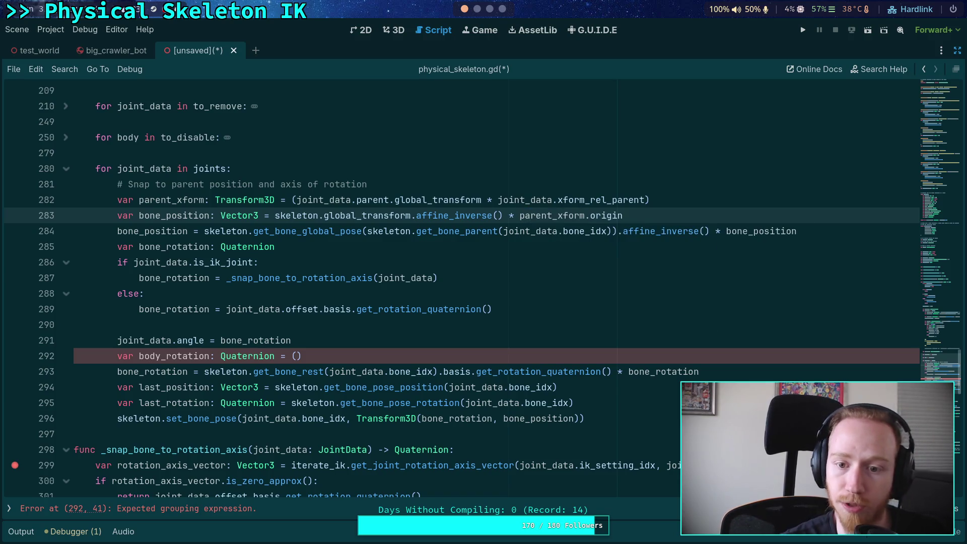
Delete the unfinished body_rotation line and open a blank line below the angle assignment.
{"action": "left_click", "coordinate": [335, 355]}
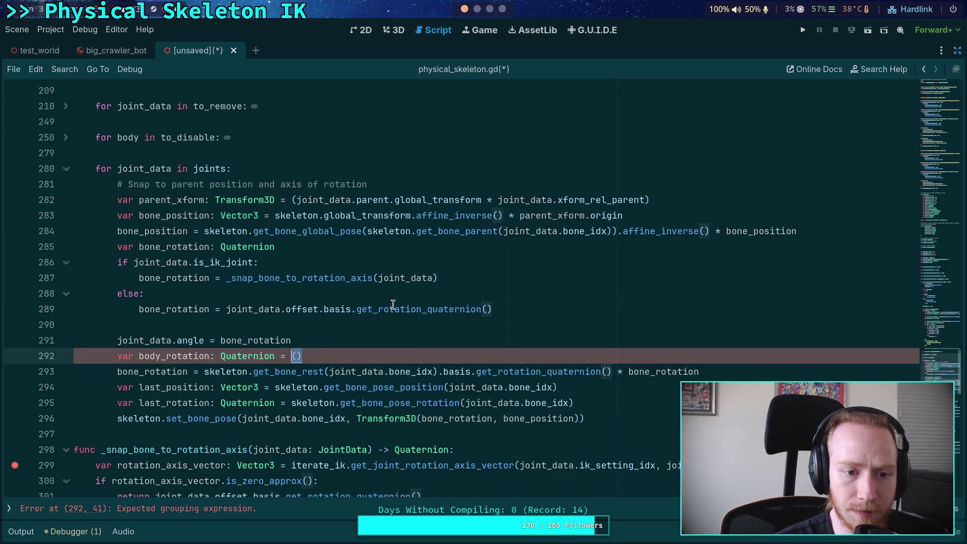
{"action": "triple_click", "coordinate": [281, 355]}
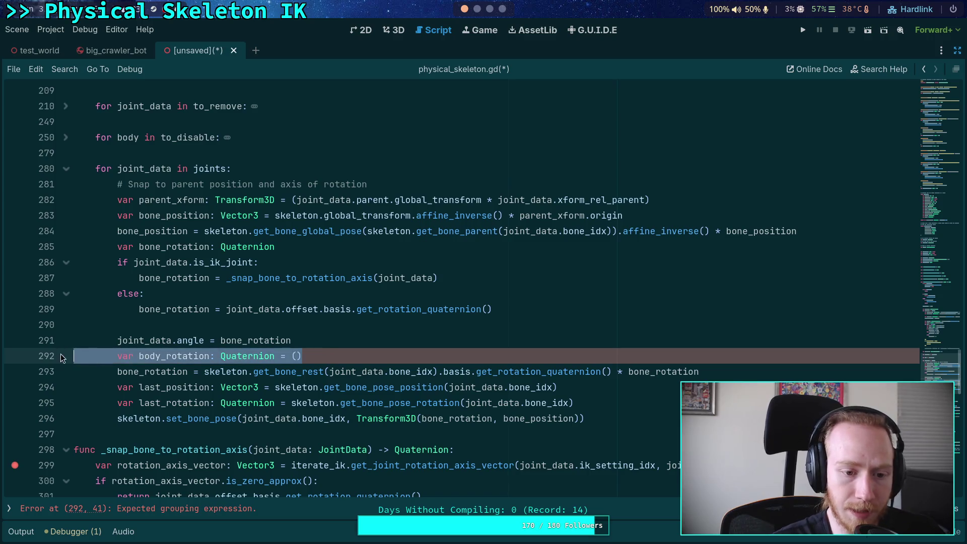
{"action": "key", "text": "BackSpace"}
{"action": "key", "text": "Return"}
{"action": "key", "text": "Return"}
{"action": "key", "text": "Up"}
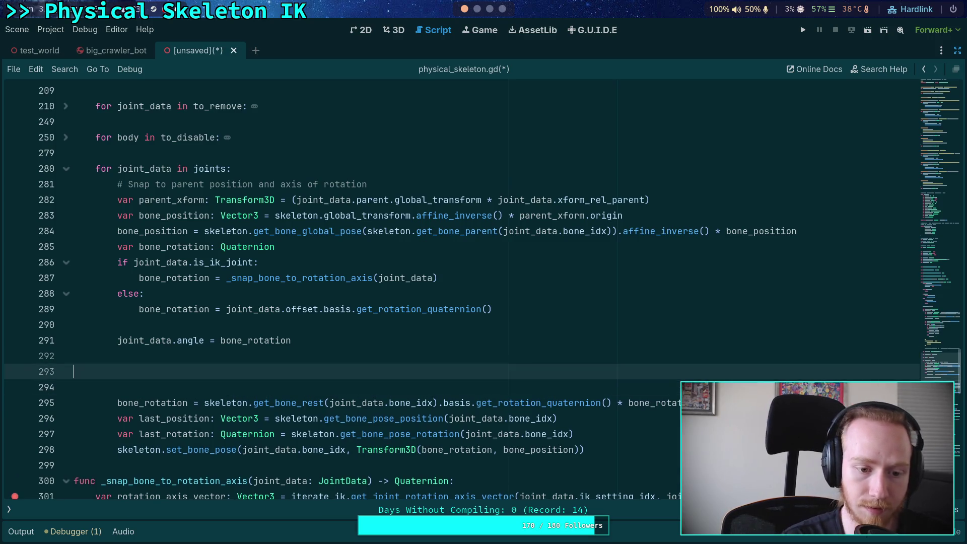
{"action": "type", "text": "#"}
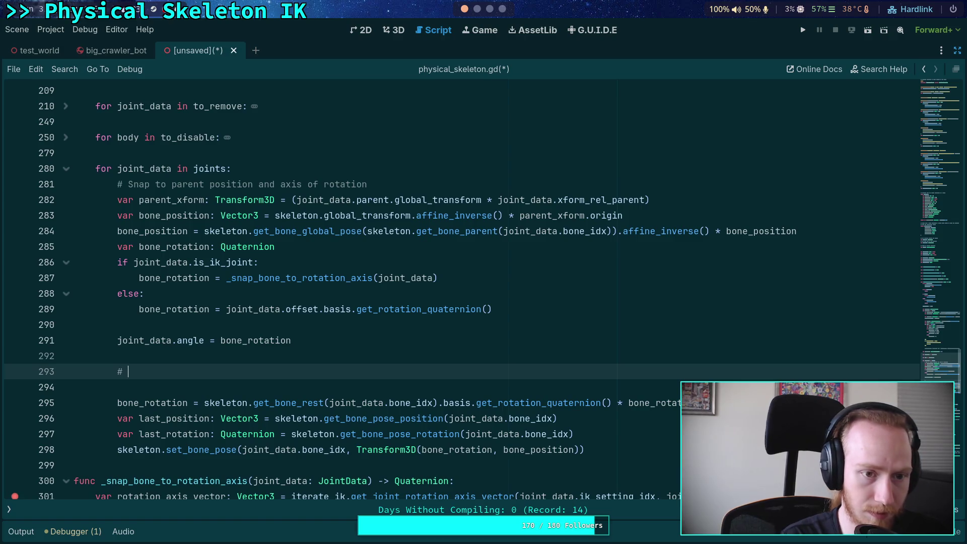
{"action": "key", "text": "BackSpace"}
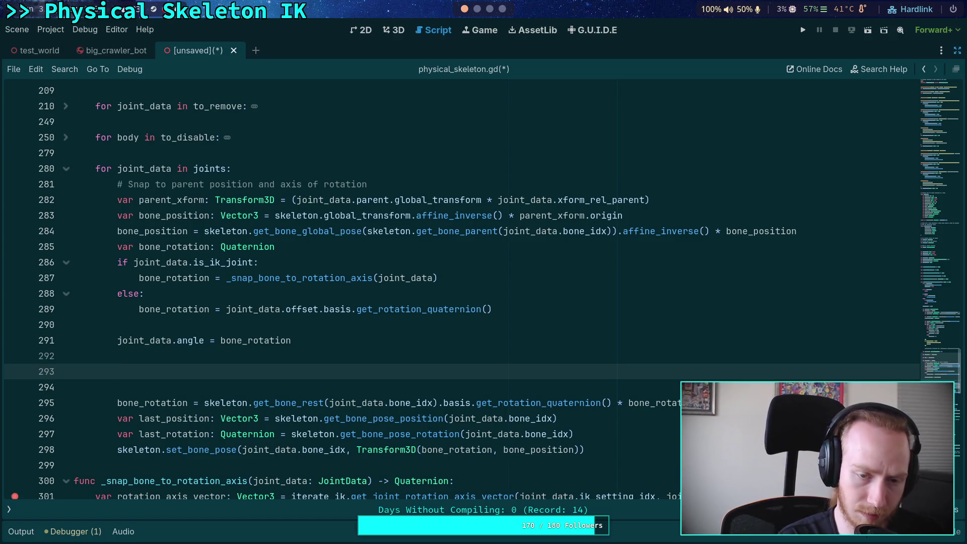
Start line 293 with joint_data.body.global_transform, picked from the autocomplete suggestions.
{"action": "type", "text": "joint"}
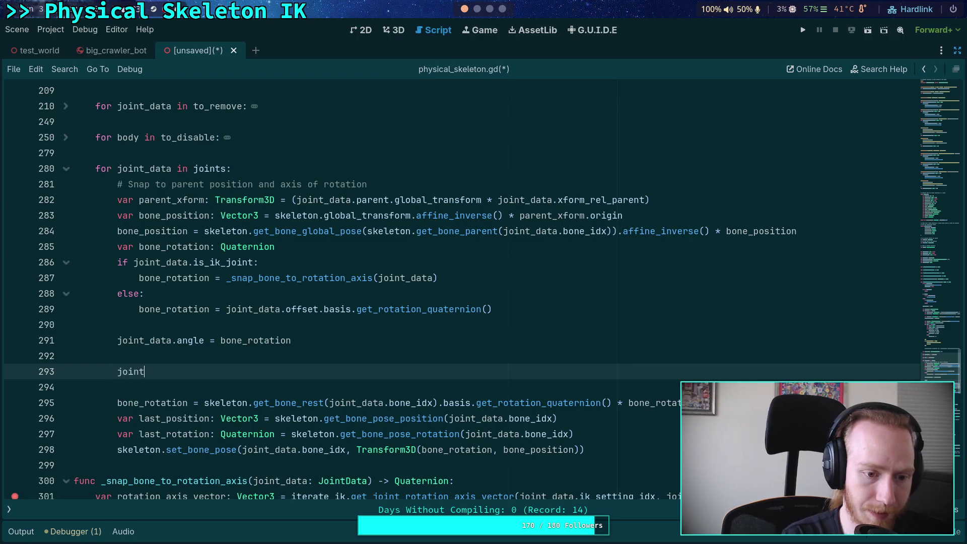
{"action": "type", "text": "_data.body"}
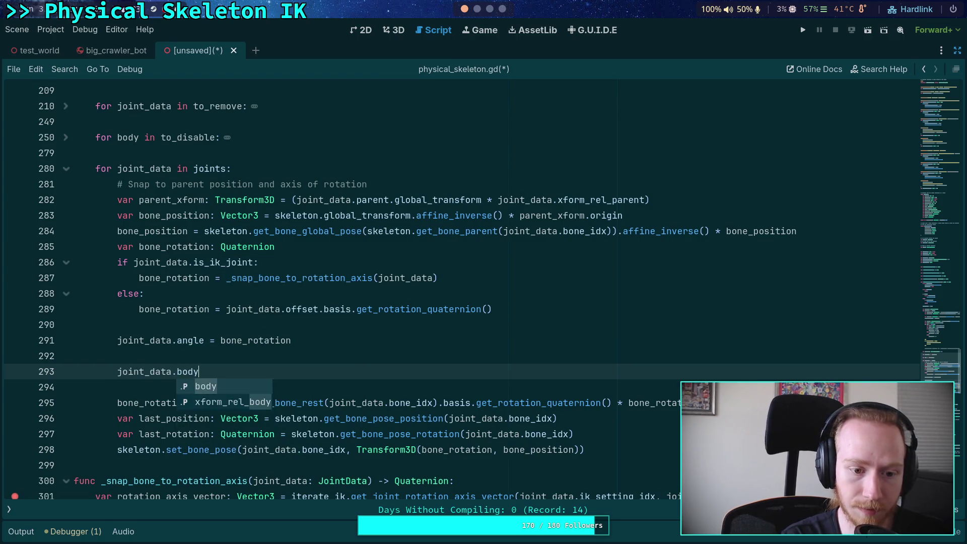
{"action": "type", "text": ".tra"}
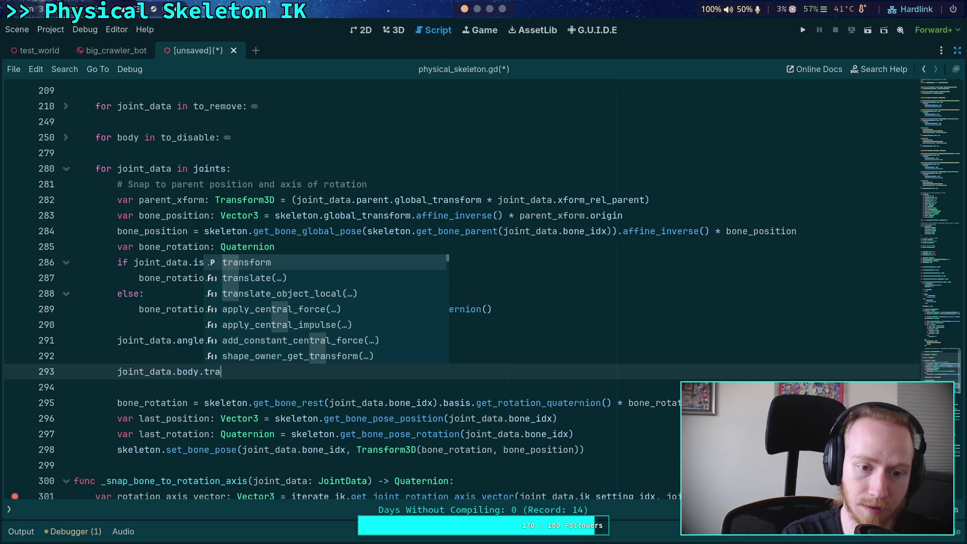
{"action": "key", "text": "Return"}
{"action": "key", "text": "BackSpace"}
{"action": "key", "text": "BackSpace"}
{"action": "key", "text": "BackSpace"}
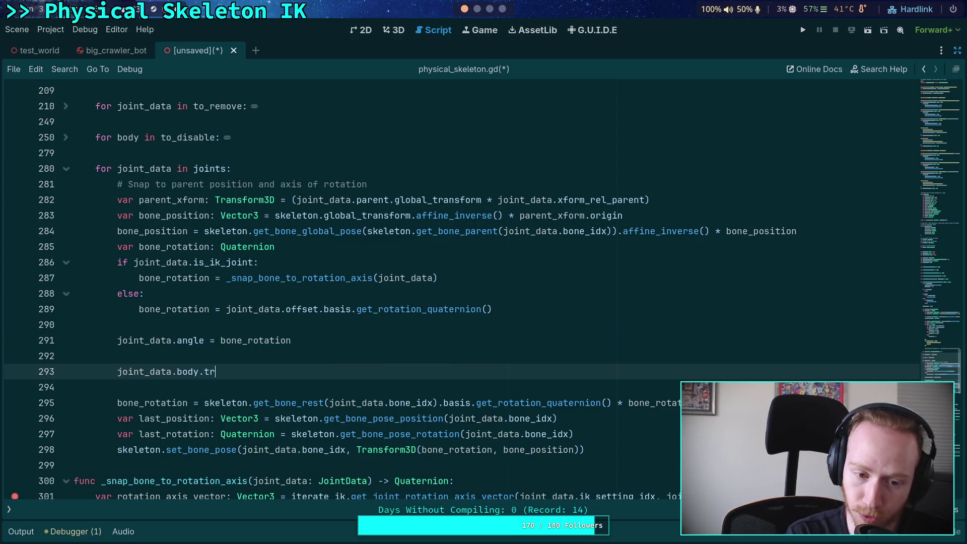
{"action": "type", "text": "gl"}
{"action": "key", "text": "Down"}
{"action": "key", "text": "Down"}
{"action": "key", "text": "Down"}
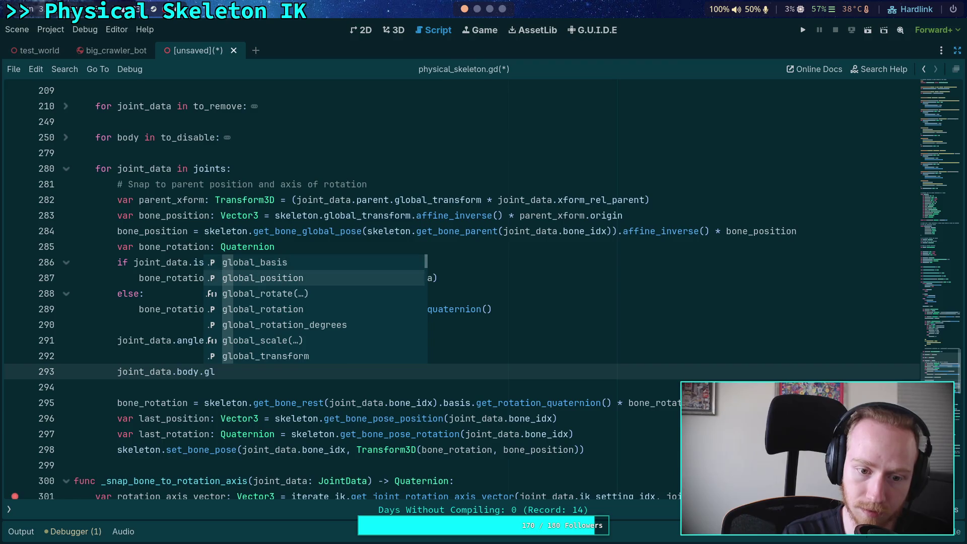
{"action": "key", "text": "Down"}
{"action": "key", "text": "Down"}
{"action": "key", "text": "Down"}
{"action": "key", "text": "Return"}
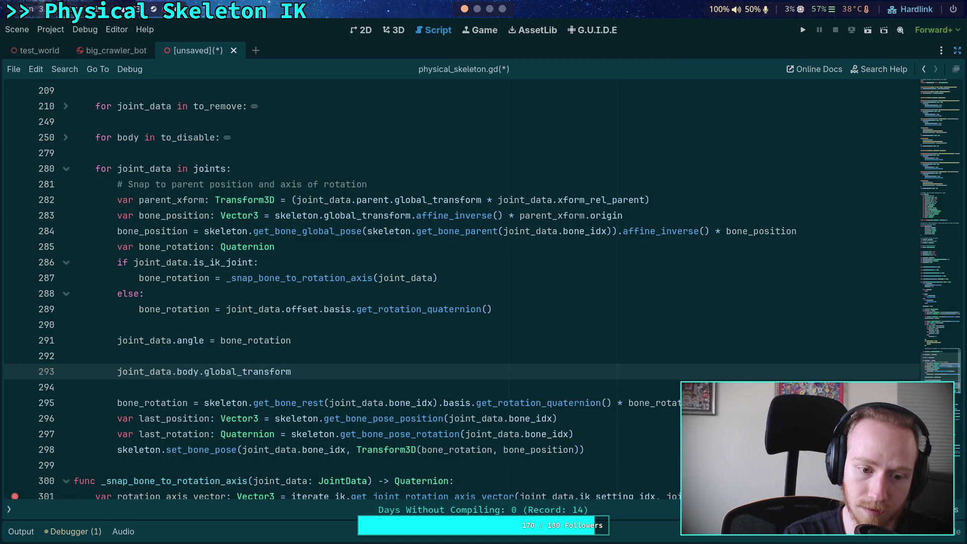
Try assigning Transform3D() and then parent_xform.rotated(), deleting each attempt.
{"action": "key", "text": "ctrl+space"}
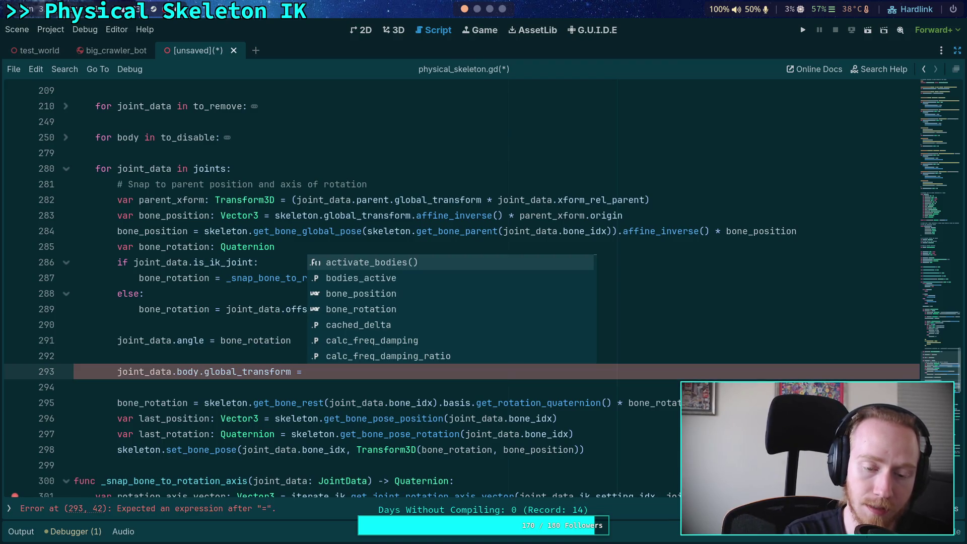
{"action": "type", "text": "Transf"}
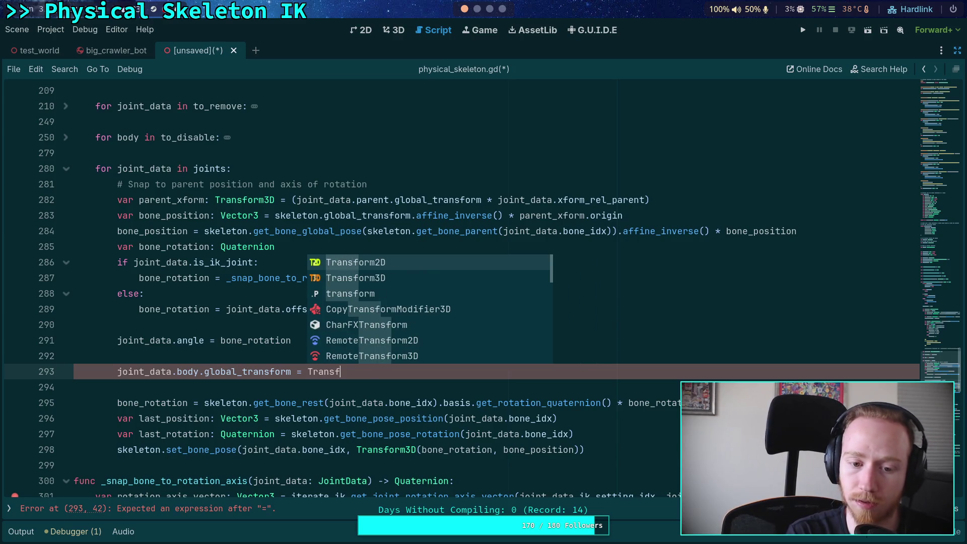
{"action": "type", "text": "orm3D("}
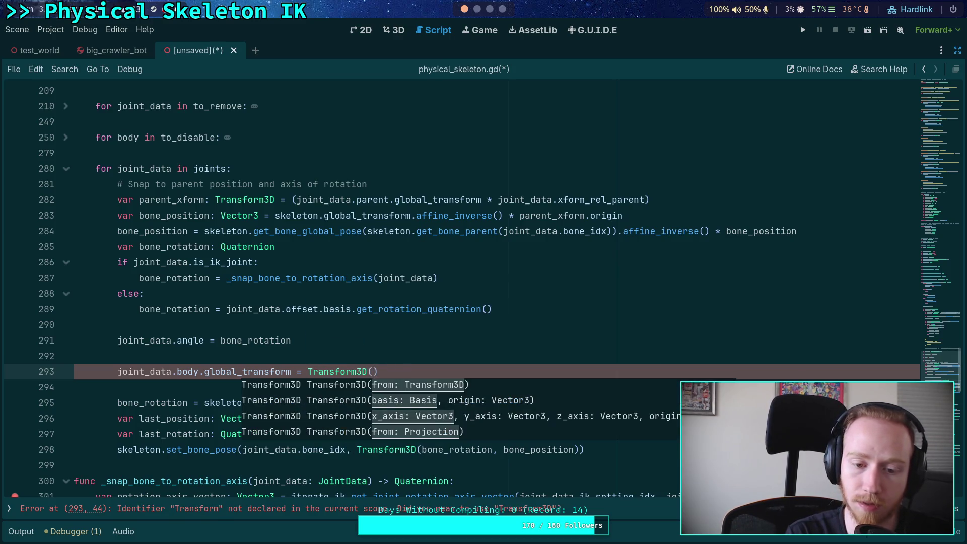
{"action": "key", "text": "BackSpace"}
{"action": "key", "text": "BackSpace"}
{"action": "key", "text": "BackSpace"}
{"action": "key", "text": "BackSpace"}
{"action": "key", "text": "BackSpace"}
{"action": "key", "text": "BackSpace"}
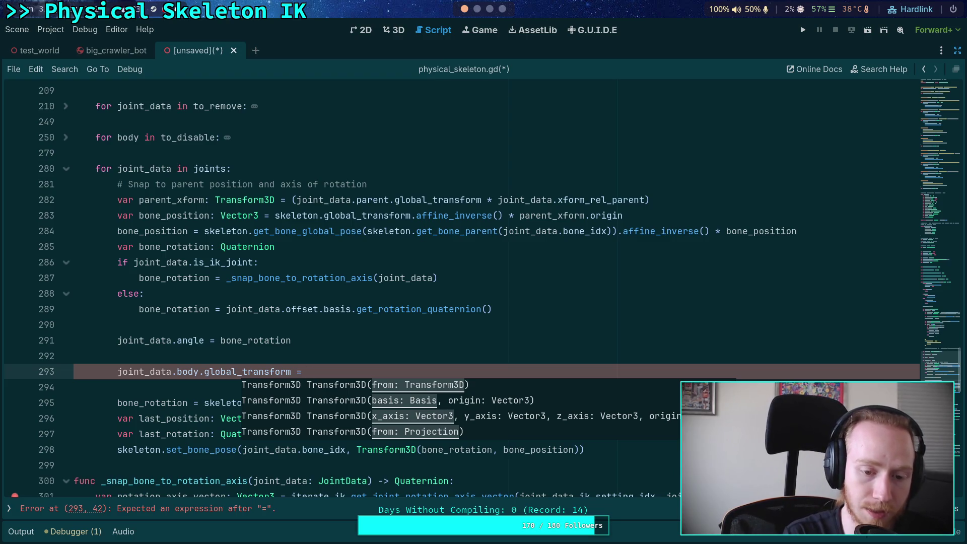
{"action": "type", "text": "par"}
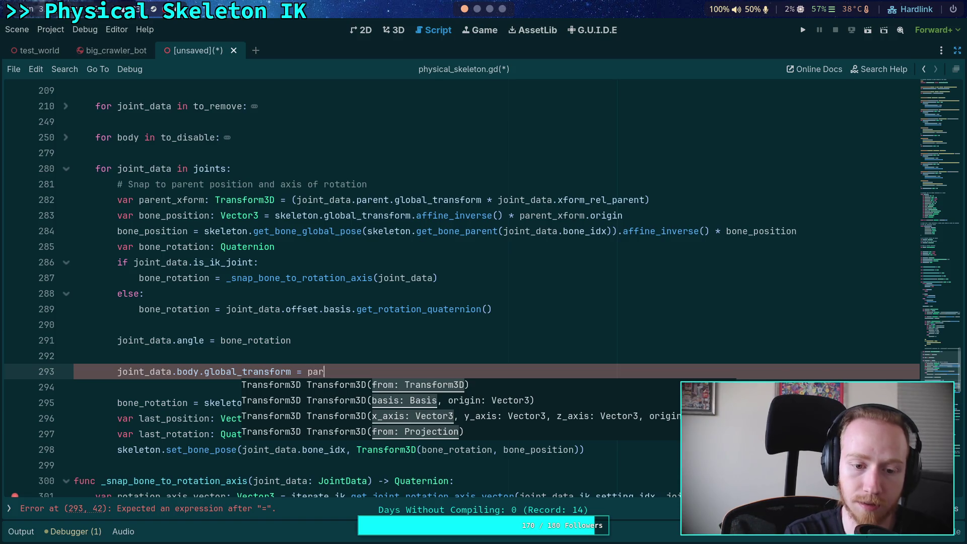
{"action": "key", "text": "Return"}
{"action": "type", "text": "."}
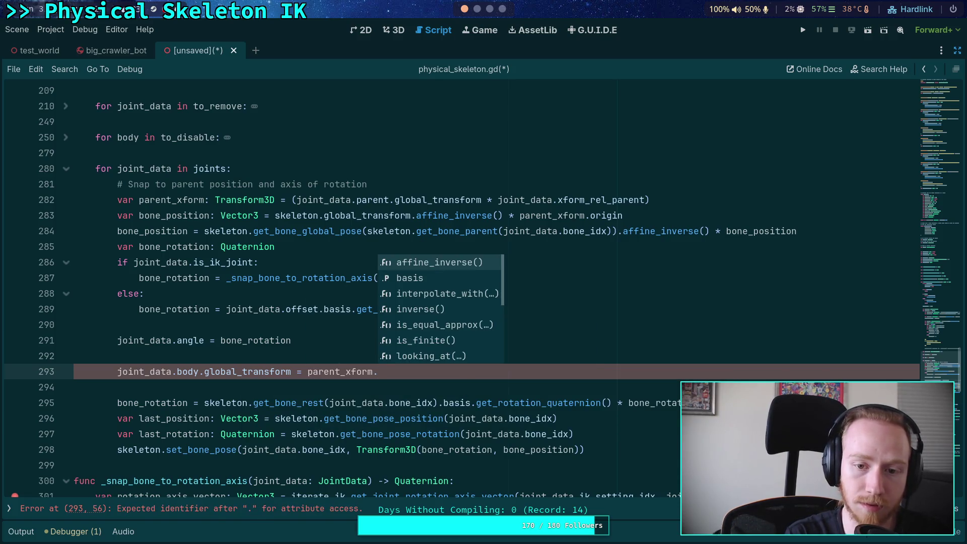
{"action": "type", "text": "rot"}
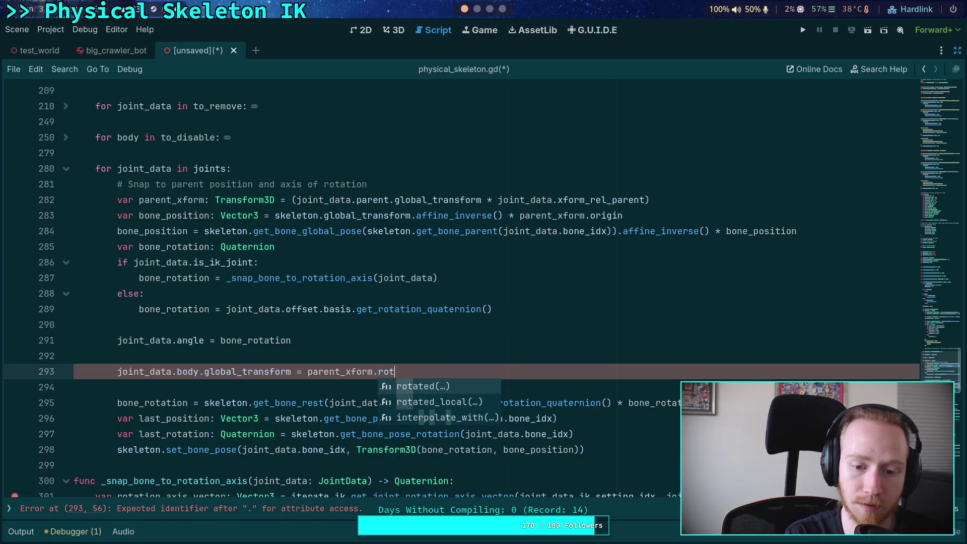
{"action": "key", "text": "Return"}
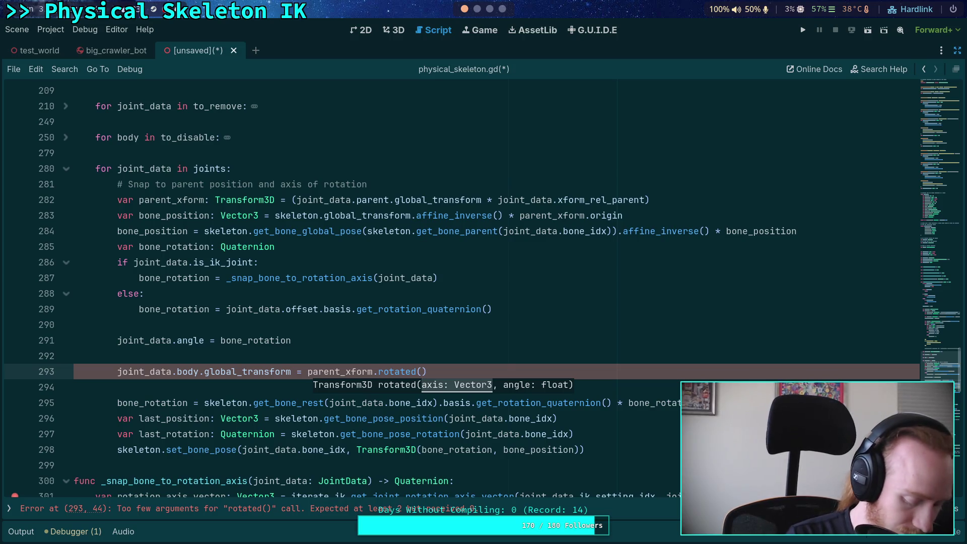
{"action": "key", "text": "BackSpace"}
{"action": "key", "text": "BackSpace"}
{"action": "key", "text": "BackSpace"}
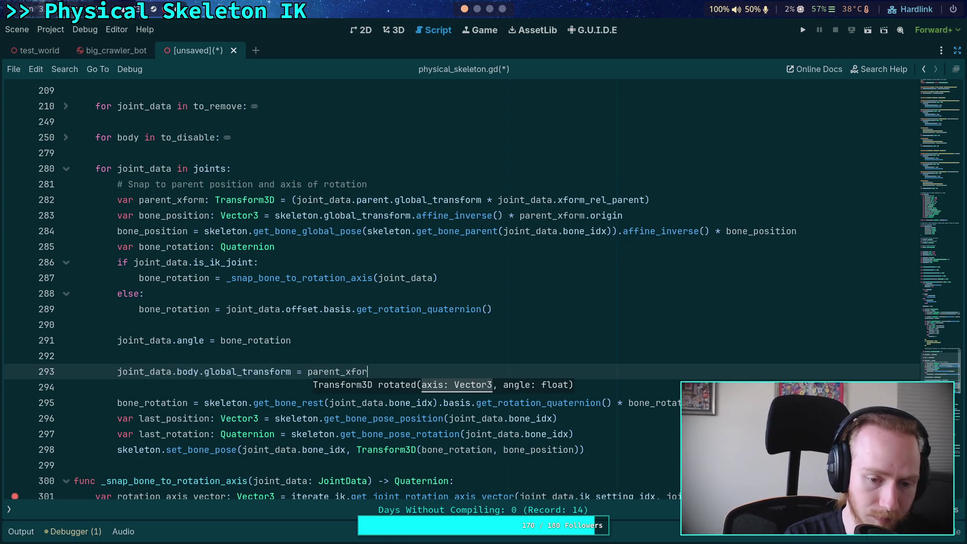
Assign Transform3D(parent_xform.origin) to the body's global_transform.
{"action": "key", "text": "BackSpace"}
{"action": "key", "text": "BackSpace"}
{"action": "key", "text": "BackSpace"}
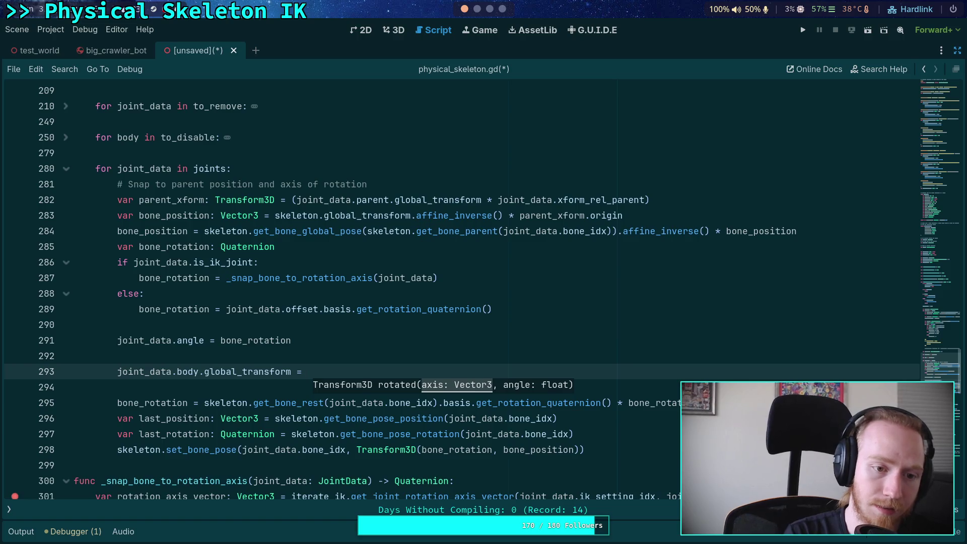
{"action": "type", "text": "Transf,"}
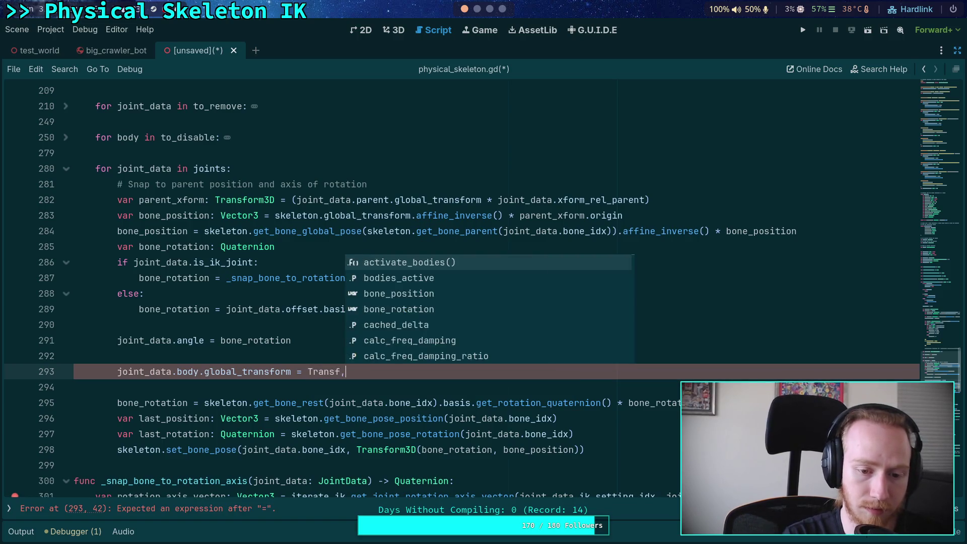
{"action": "key", "text": "BackSpace"}
{"action": "type", "text": "orm3"}
{"action": "key", "text": "Return"}
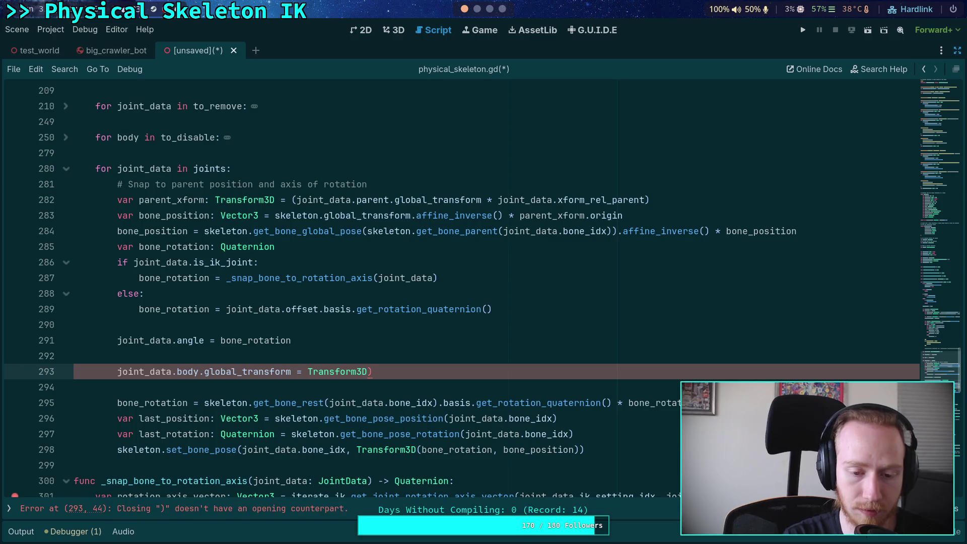
{"action": "type", "text": "par"}
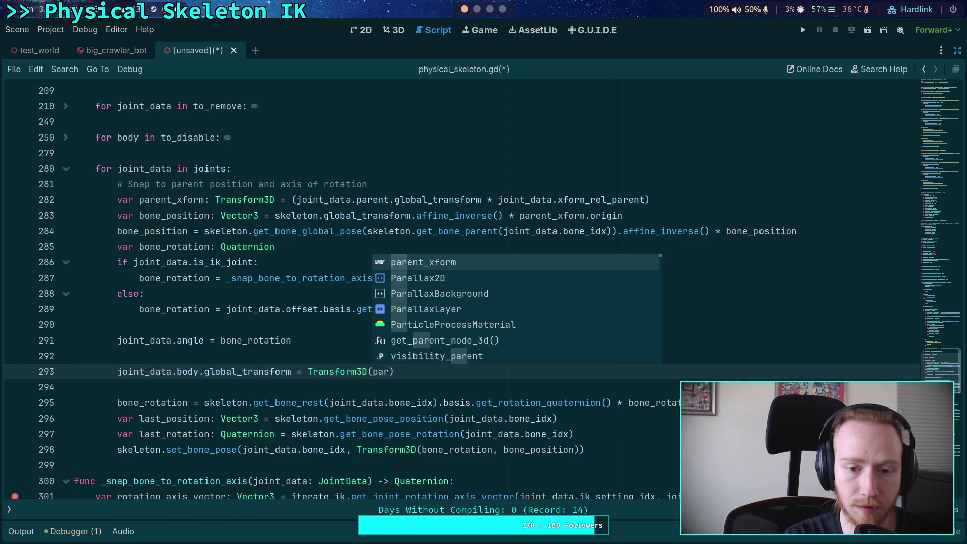
{"action": "key", "text": "Return"}
{"action": "type", "text": ".or"}
{"action": "key", "text": "Return"}
{"action": "type", "text": ","}
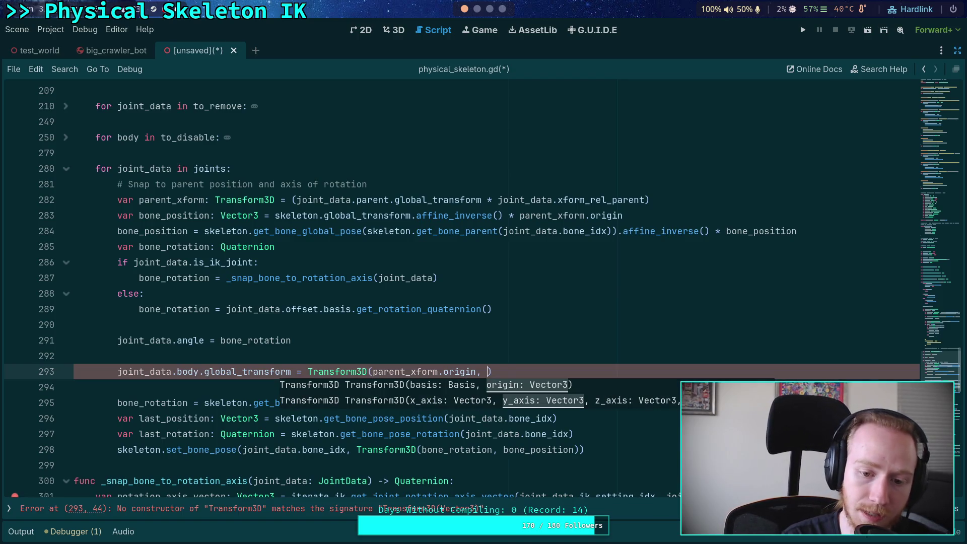
{"action": "key", "text": "BackSpace"}
{"action": "key", "text": "BackSpace"}
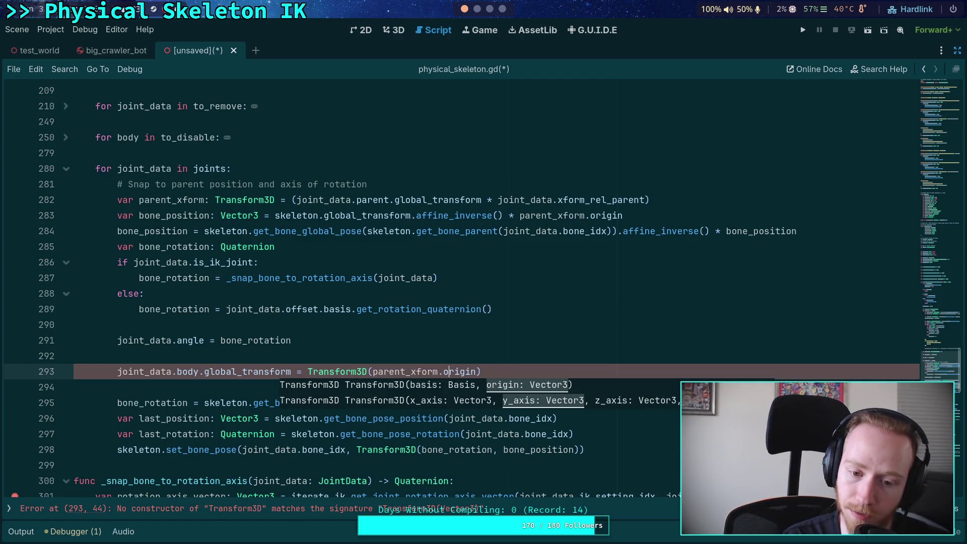
Insert parent_xform.basis * Basis(bone_rotation) as the constructor's first argument.
{"action": "left_click", "coordinate": [371, 372]}
{"action": "type", "text": ","}
{"action": "key", "text": "Left"}
{"action": "key", "text": "Left"}
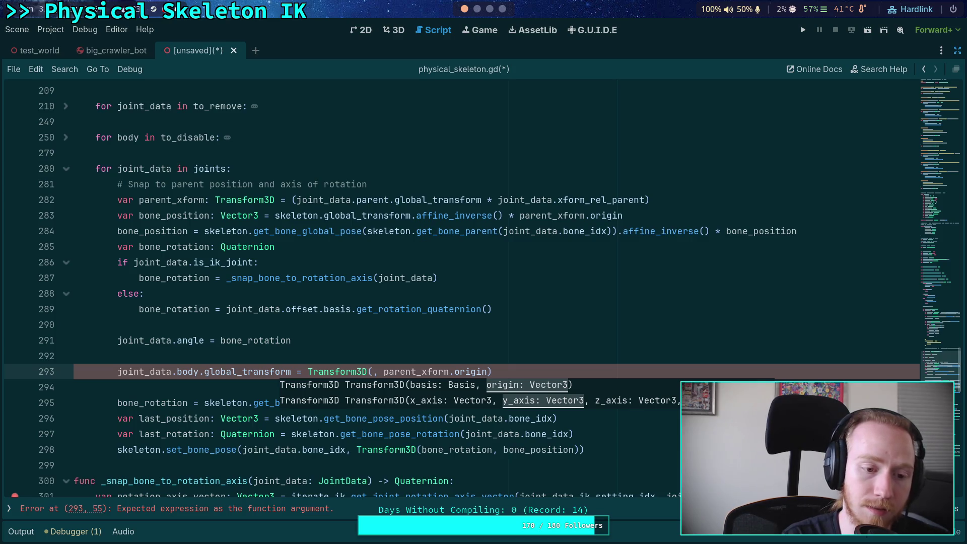
{"action": "type", "text": "paren"}
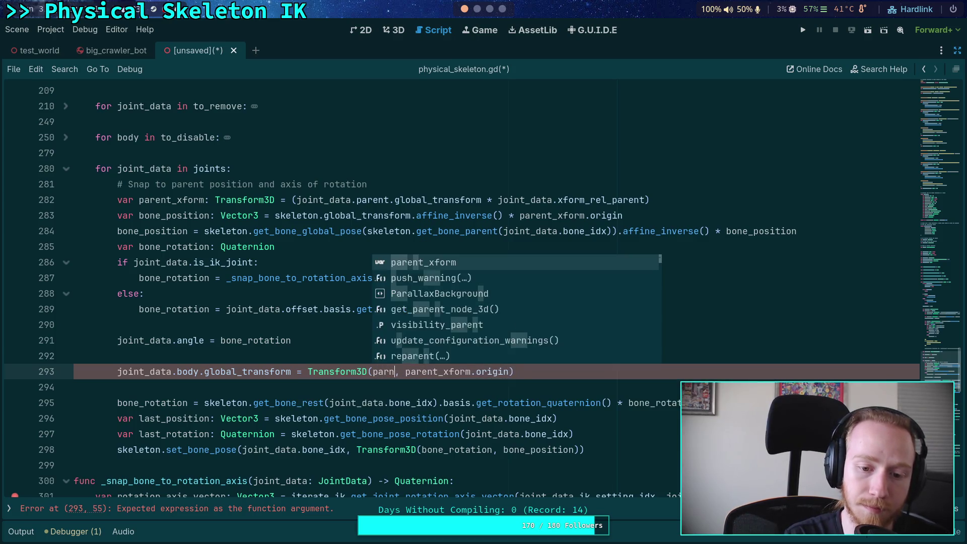
{"action": "type", "text": "t_"}
{"action": "key", "text": "Tab"}
{"action": "type", "text": ".bas"}
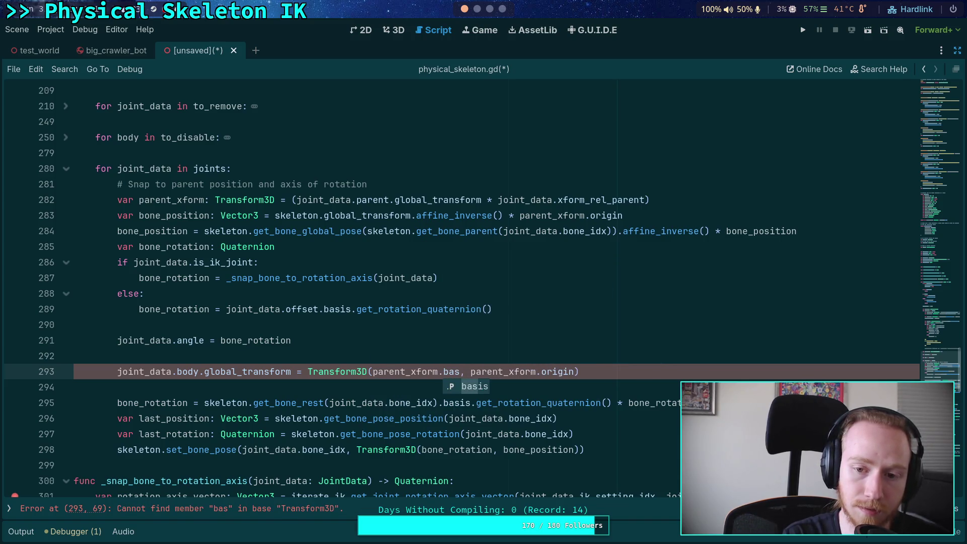
{"action": "key", "text": "Tab"}
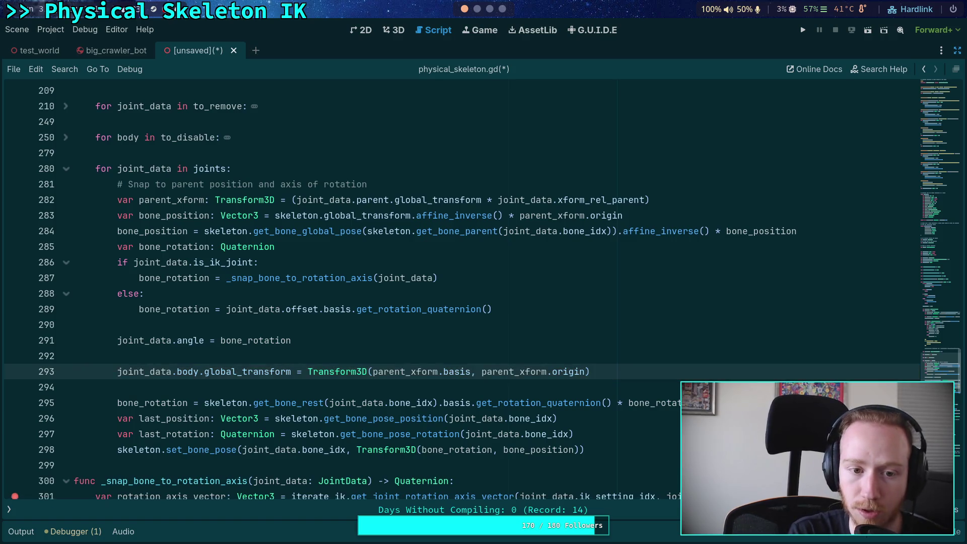
{"action": "type", "text": "*"}
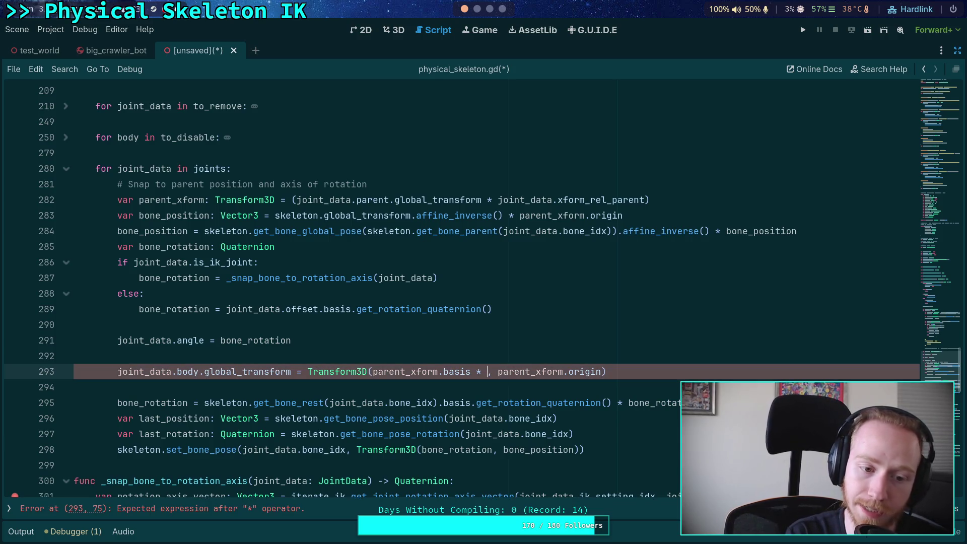
{"action": "type", "text": " bone_rotation"}
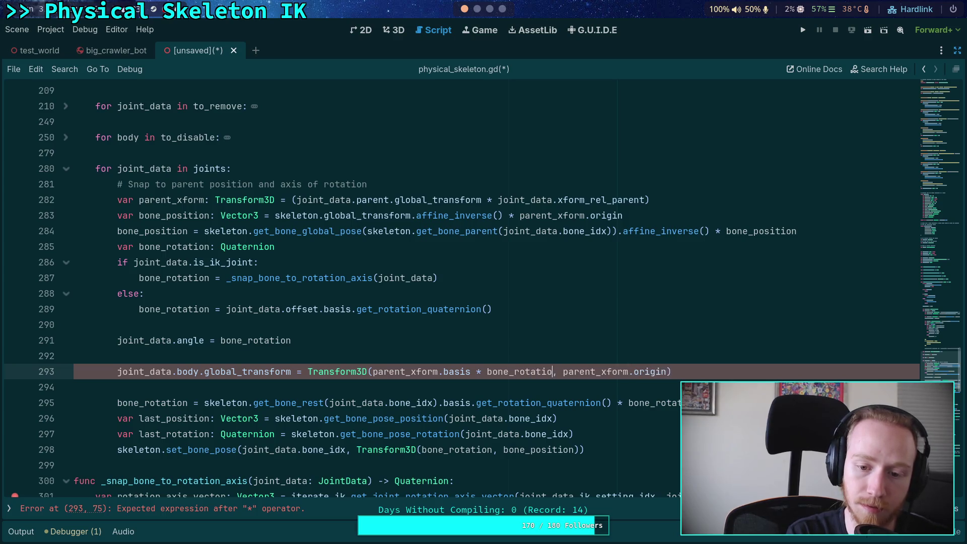
{"action": "key", "text": "Left"}
{"action": "key", "text": "Left"}
{"action": "key", "text": "Left"}
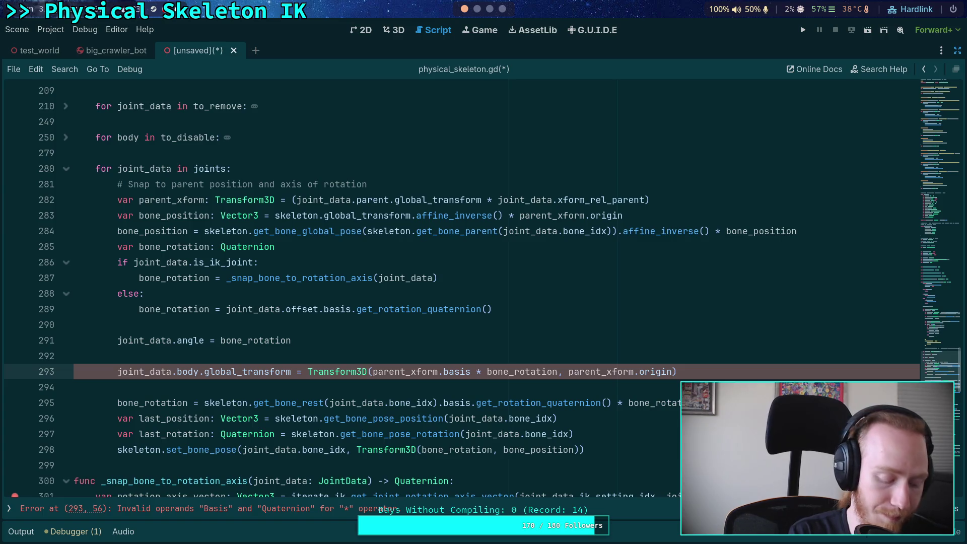
{"action": "type", "text": "Basis9"}
{"action": "key", "text": "BackSpace"}
{"action": "type", "text": "("}
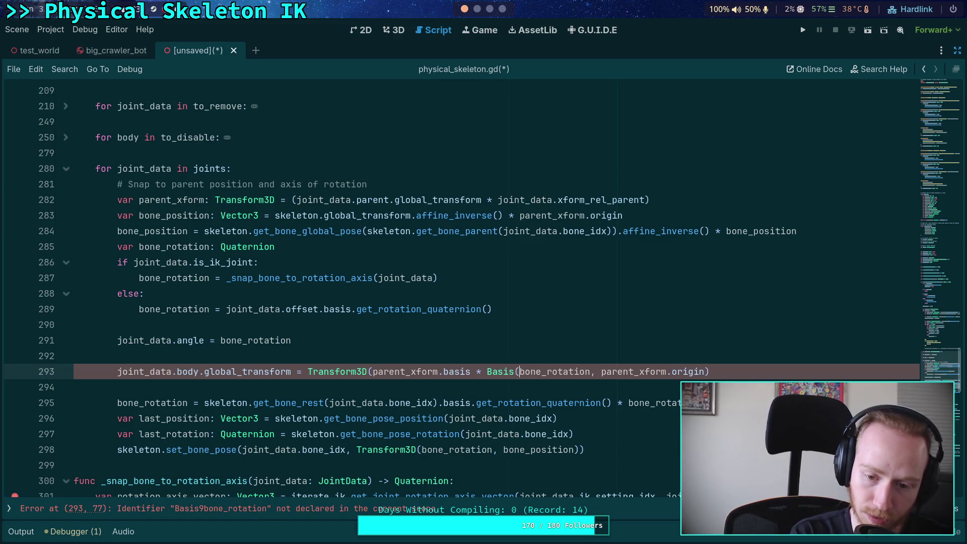
{"action": "key", "text": "Right"}
{"action": "type", "text": ")"}
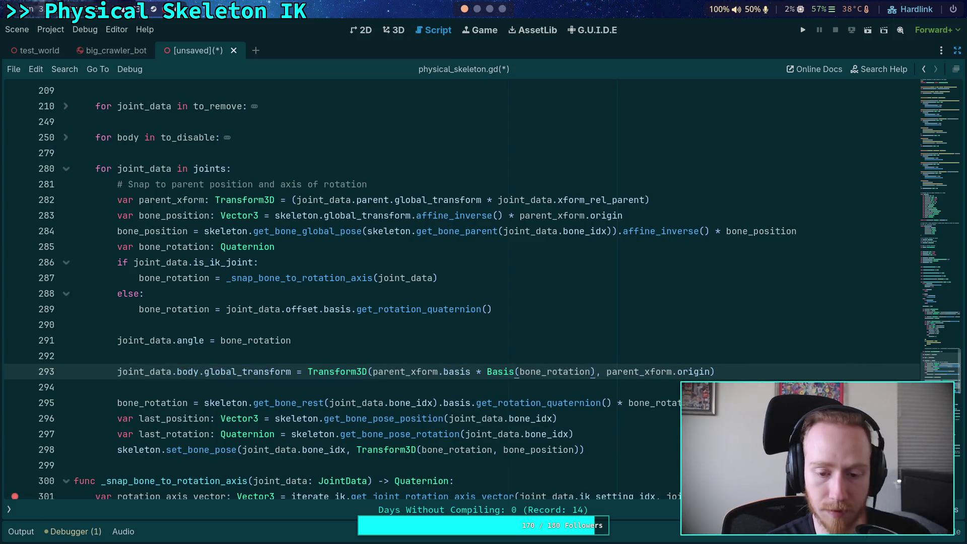
{"action": "left_click", "coordinate": [403, 387]}
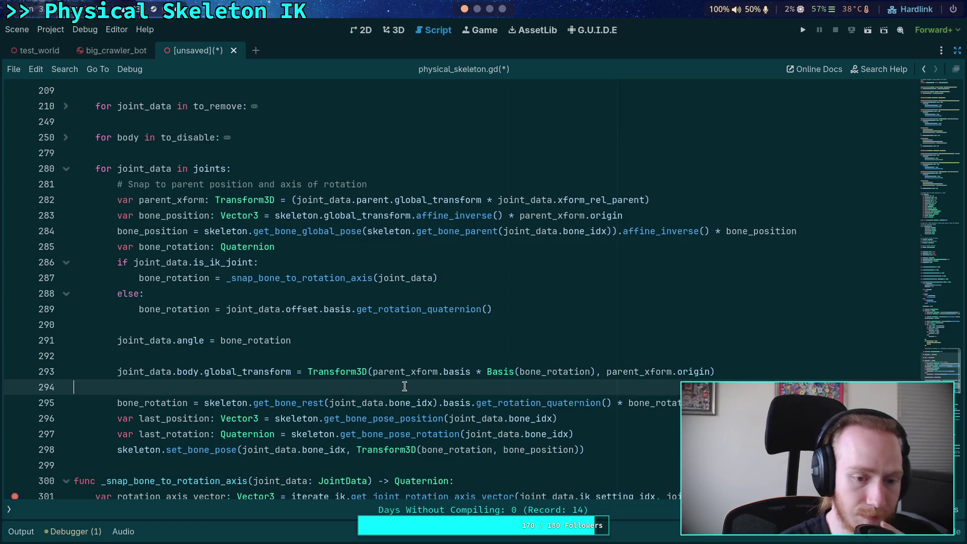
{"action": "left_click", "coordinate": [434, 357]}
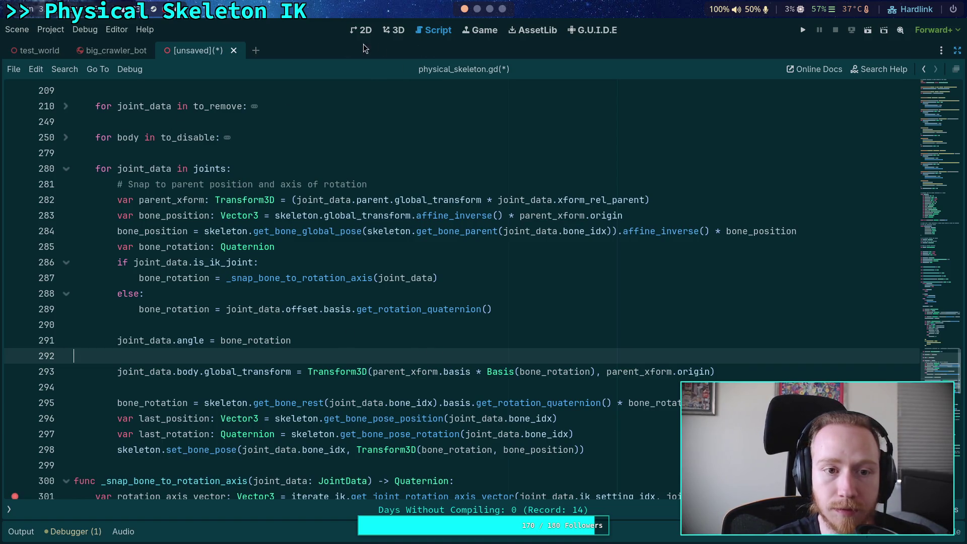
{"action": "left_click", "coordinate": [235, 53]}
{"action": "left_click", "coordinate": [464, 307]}
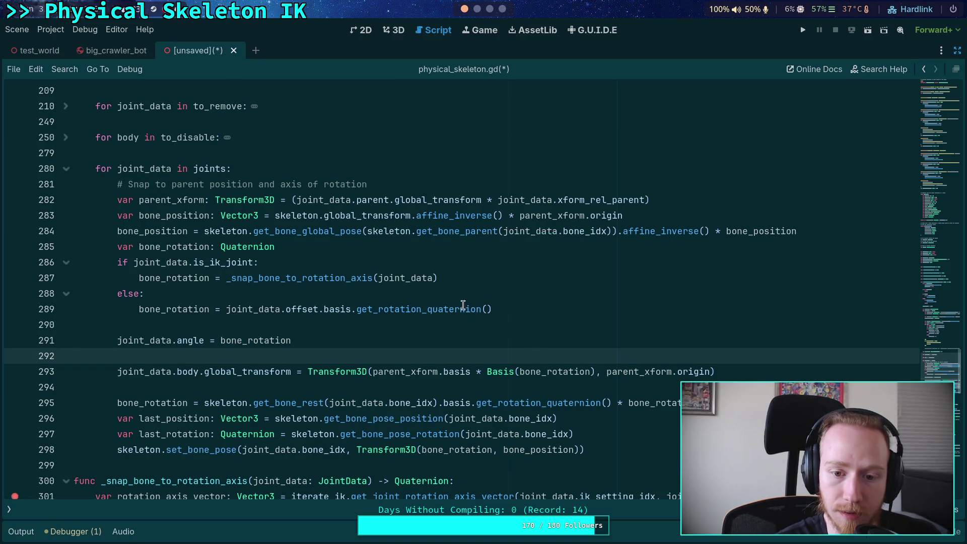
{"action": "left_click", "coordinate": [10, 509]}
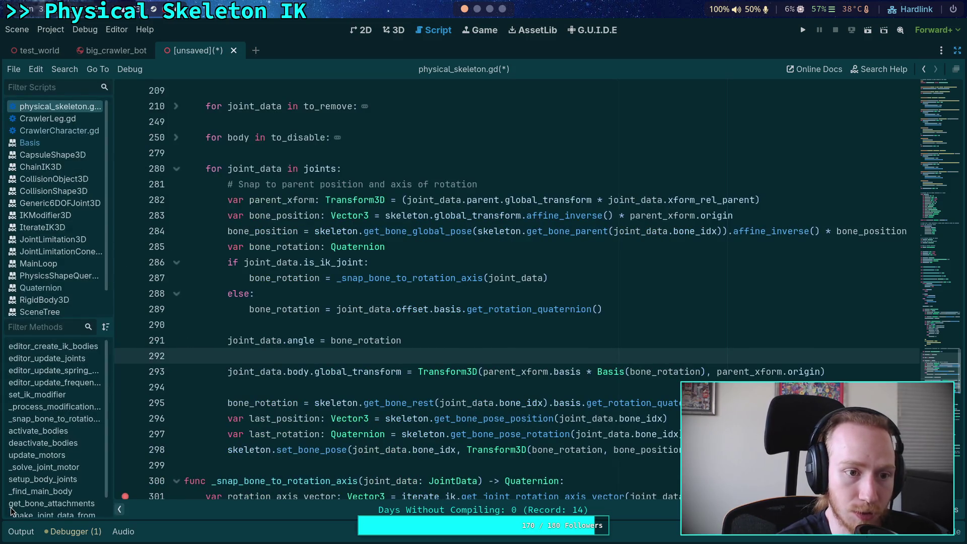
{"action": "left_click", "coordinate": [119, 509]}
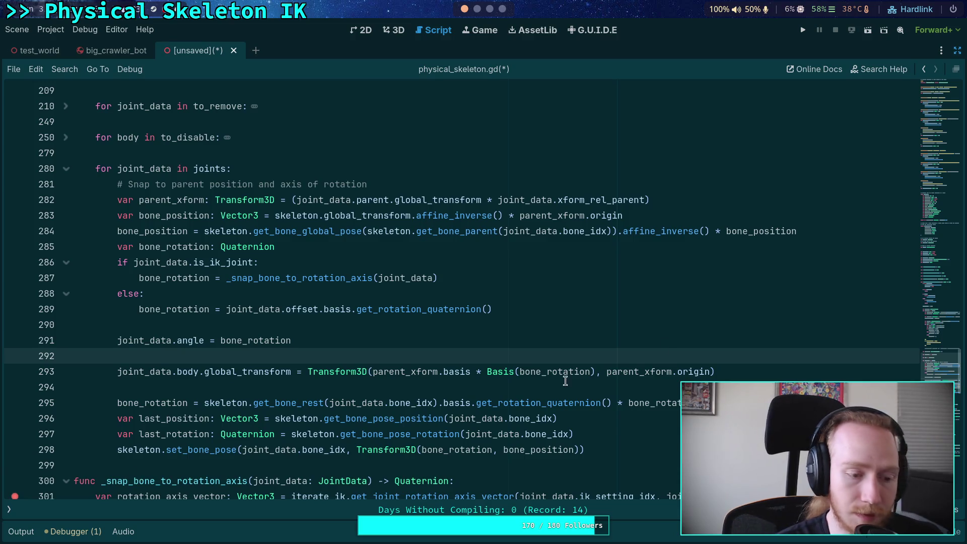
{"action": "key", "text": "F5"}
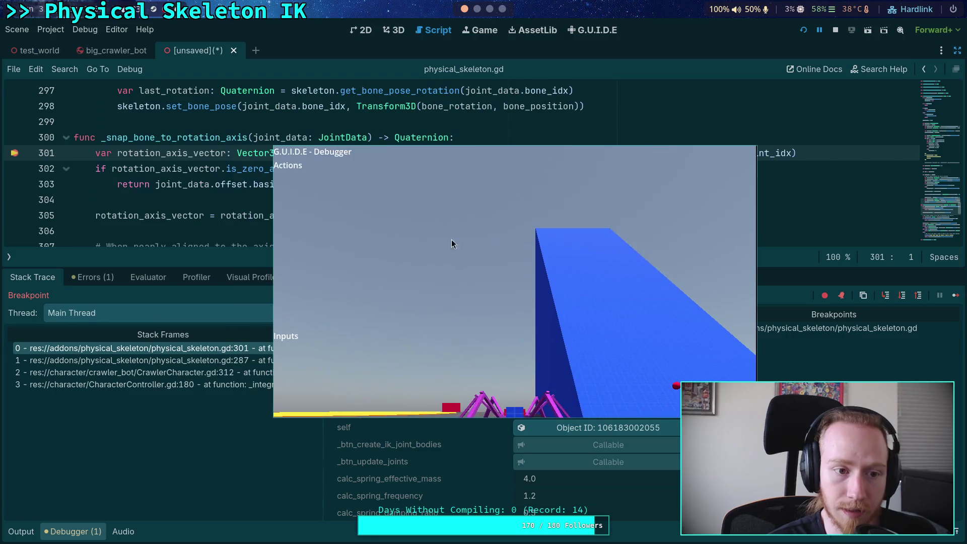
Continue past the breakpoint, close the game window, and set a breakpoint on line 301.
{"action": "key", "text": "F12"}
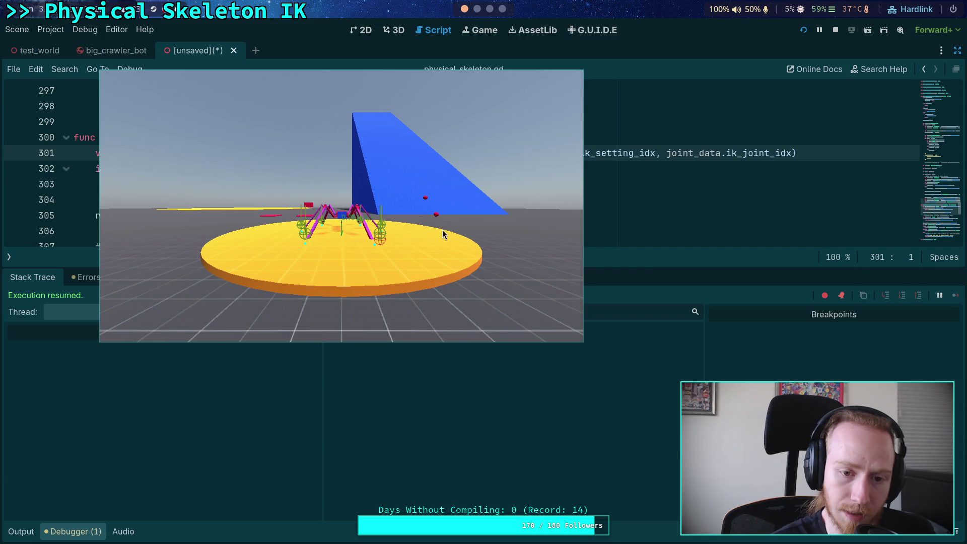
{"action": "key", "text": "F8"}
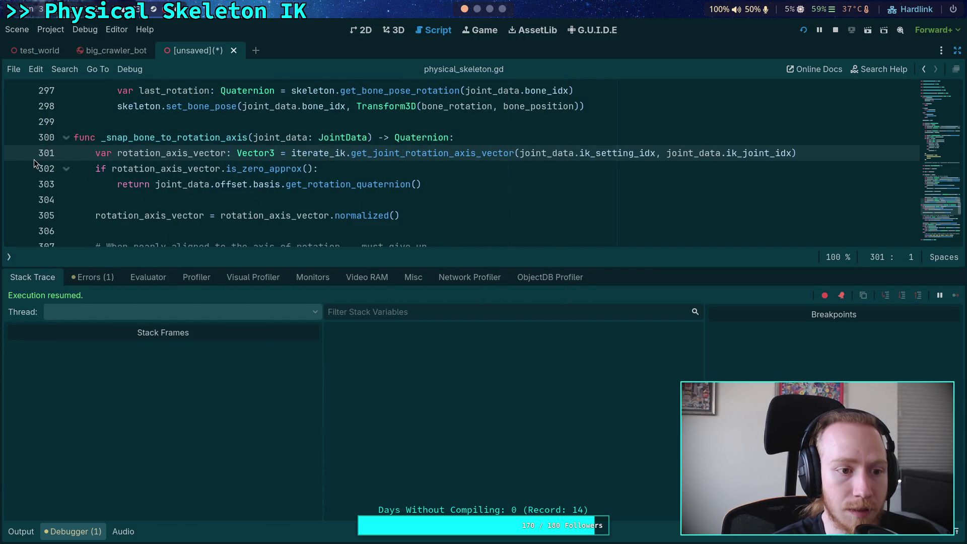
{"action": "left_click", "coordinate": [19, 154]}
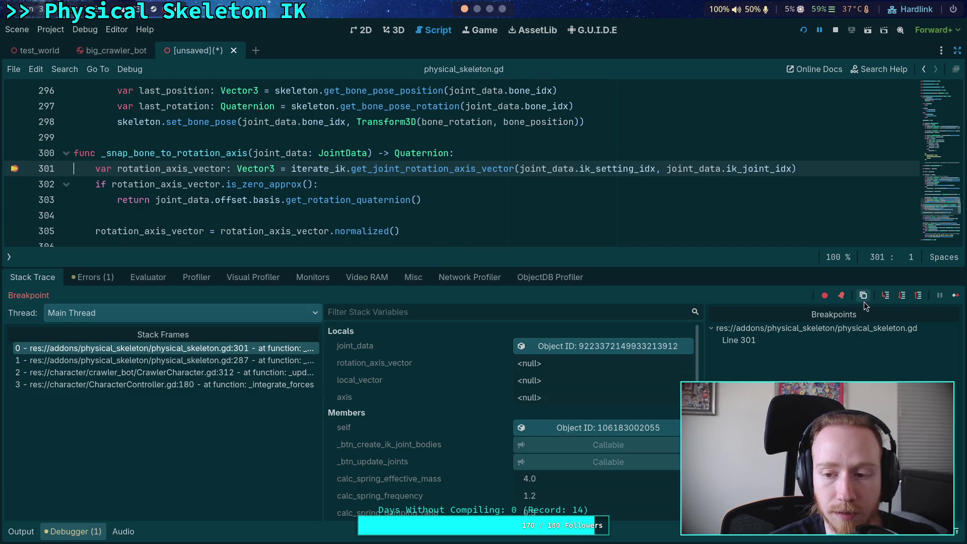
Step from line 301 to line 312, checking that axis evaluates to 2.
{"action": "left_click", "coordinate": [901, 298]}
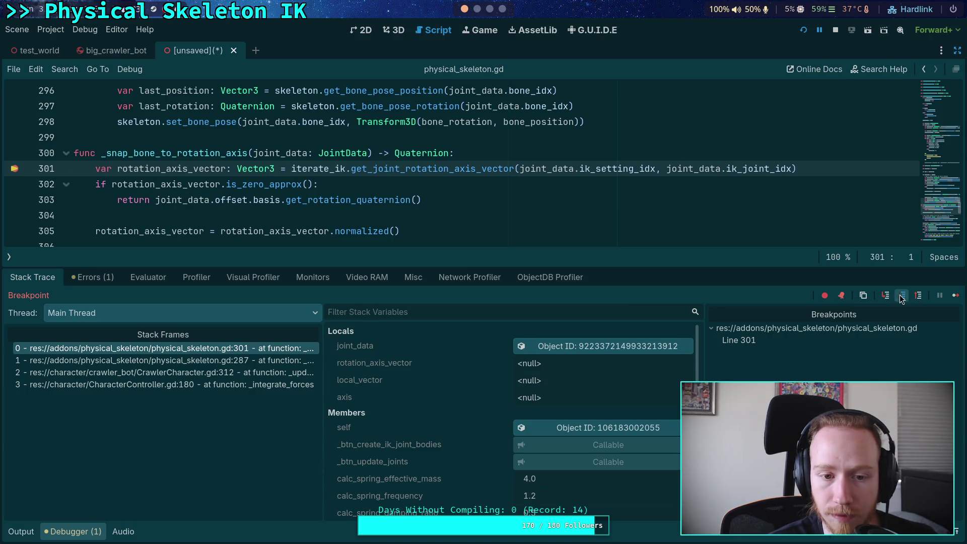
{"action": "left_click", "coordinate": [900, 298]}
{"action": "left_click", "coordinate": [900, 298]}
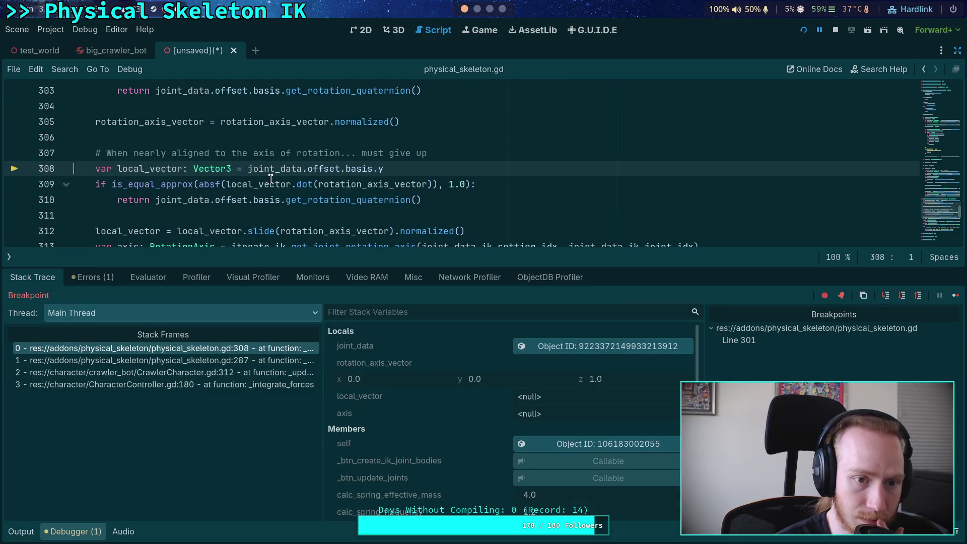
{"action": "mouse_move", "coordinate": [148, 117]}
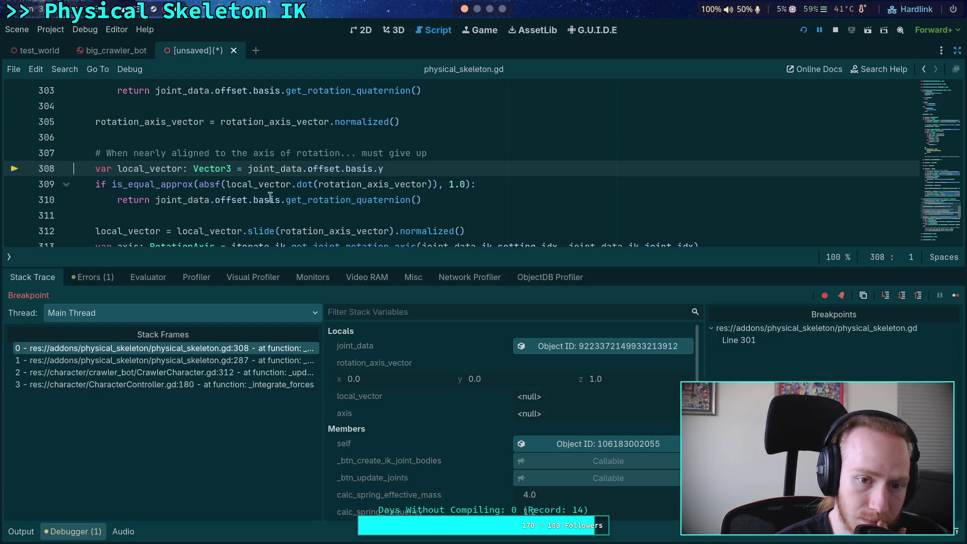
{"action": "left_click", "coordinate": [901, 298]}
{"action": "mouse_move", "coordinate": [171, 152]}
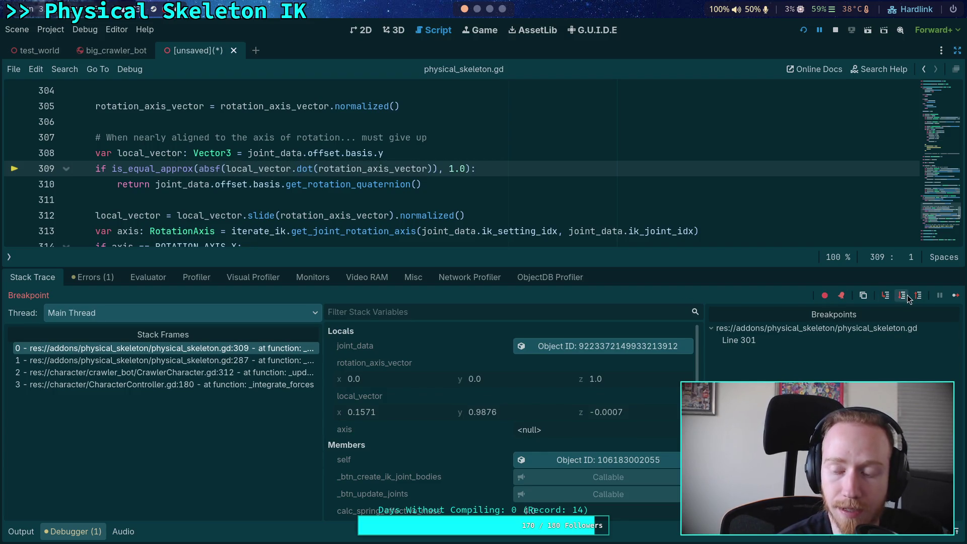
{"action": "mouse_move", "coordinate": [136, 155]}
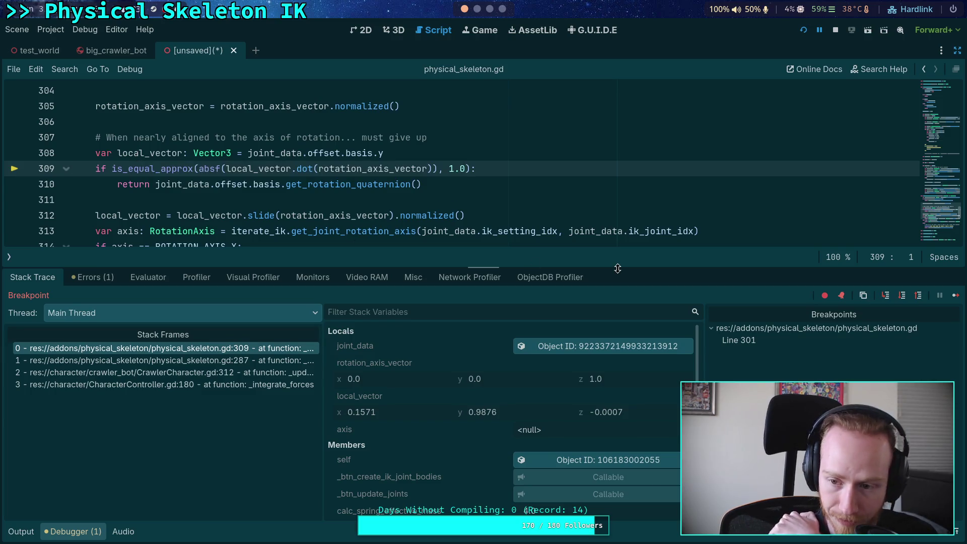
{"action": "left_click", "coordinate": [886, 296]}
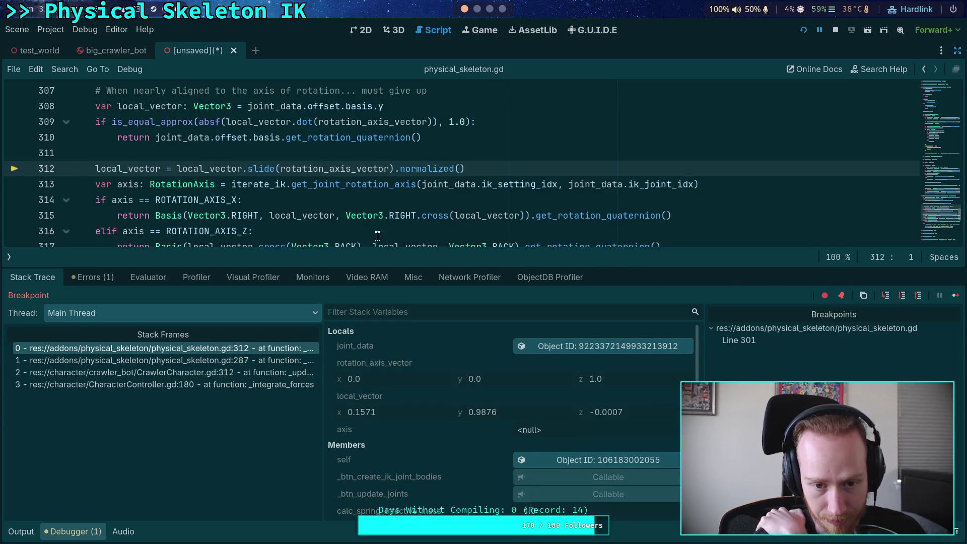
Give the code editor more height and step through lines 313–317 back to line 291.
{"action": "left_click_drag", "start_coordinate": [382, 268], "coordinate": [383, 290]}
{"action": "scroll", "coordinate": [324, 228], "scroll_direction": "up", "scroll_amount": 1}
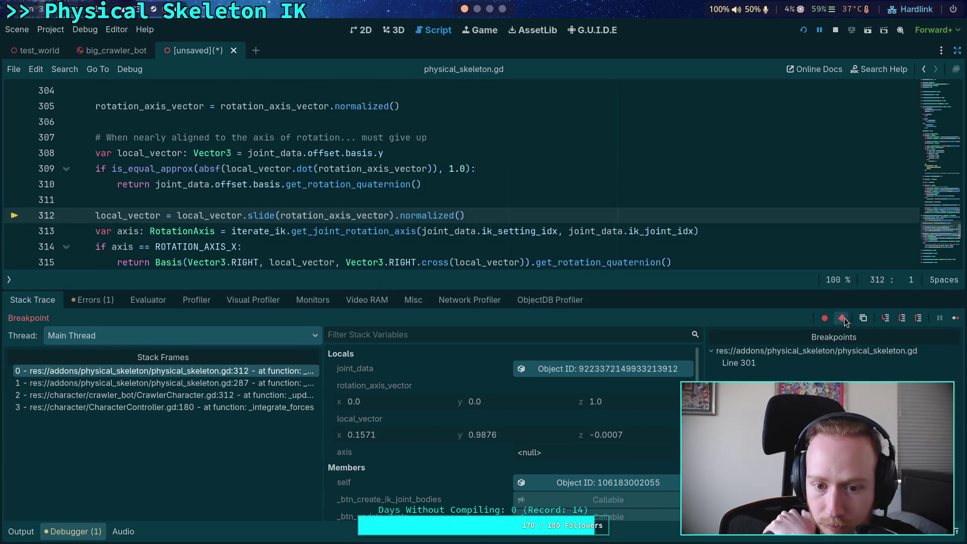
{"action": "left_click", "coordinate": [902, 318]}
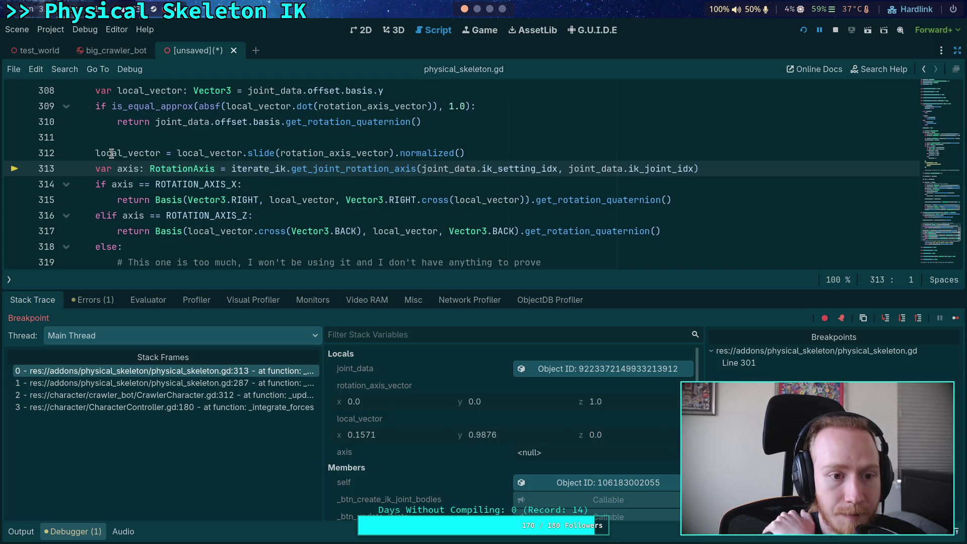
{"action": "scroll", "coordinate": [111, 154], "scroll_direction": "up", "scroll_amount": 1}
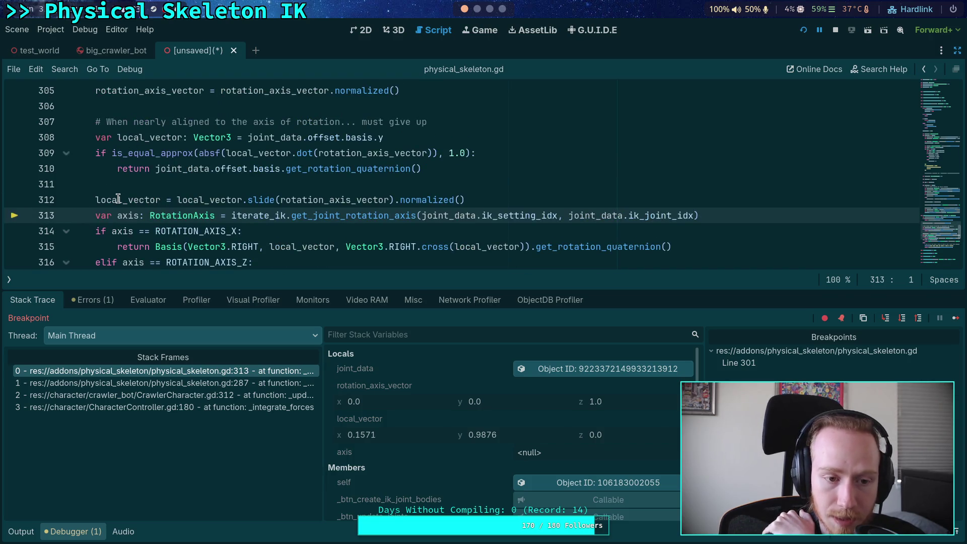
{"action": "left_click", "coordinate": [902, 322]}
{"action": "left_click", "coordinate": [902, 323]}
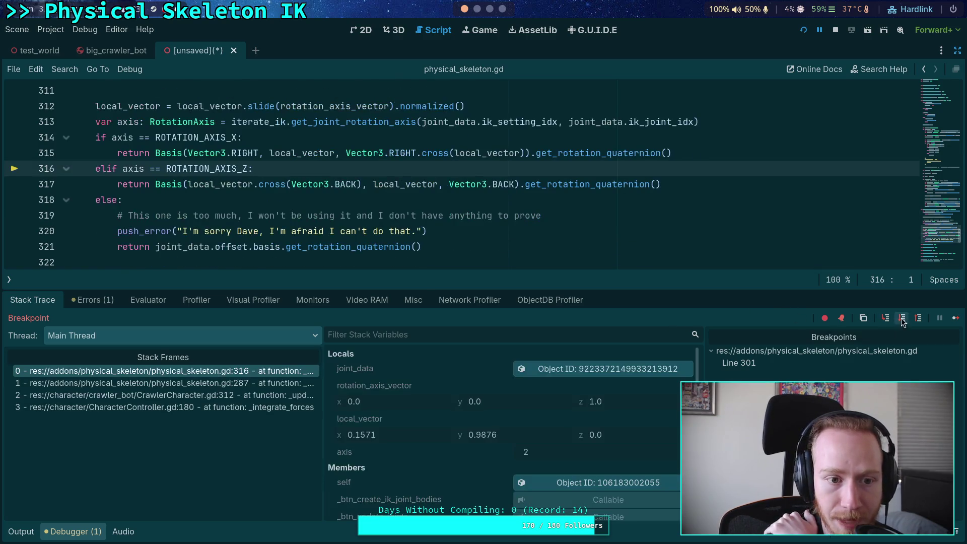
{"action": "left_click", "coordinate": [901, 323]}
{"action": "left_click", "coordinate": [902, 322]}
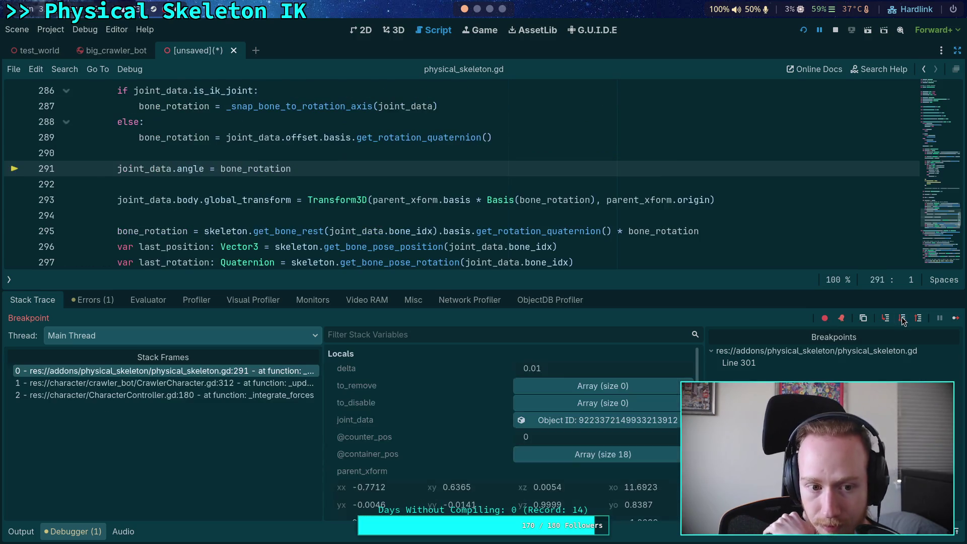
Step to line 293, show the docks, and open joint_data's rigid body in the Inspector.
{"action": "left_click", "coordinate": [902, 322]}
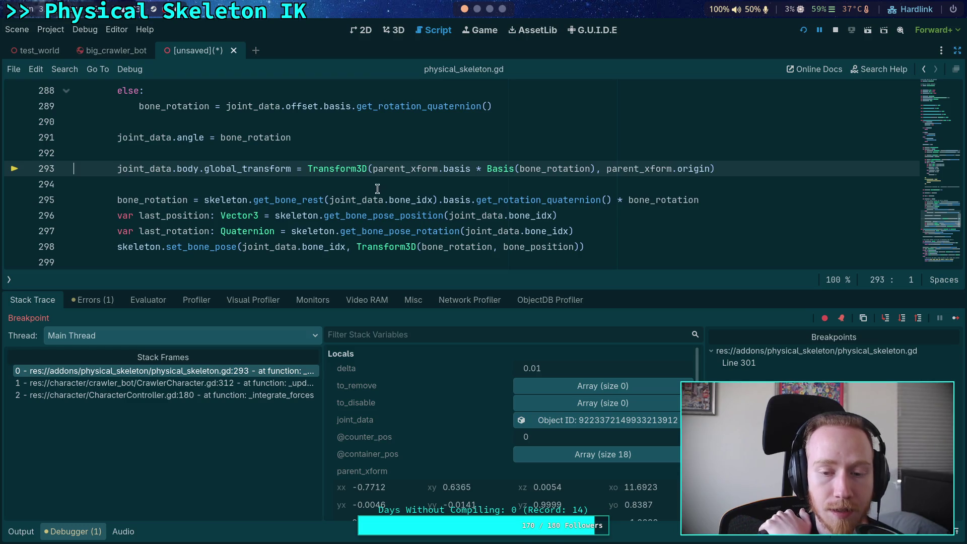
{"action": "scroll", "coordinate": [245, 217], "scroll_direction": "up", "scroll_amount": 1}
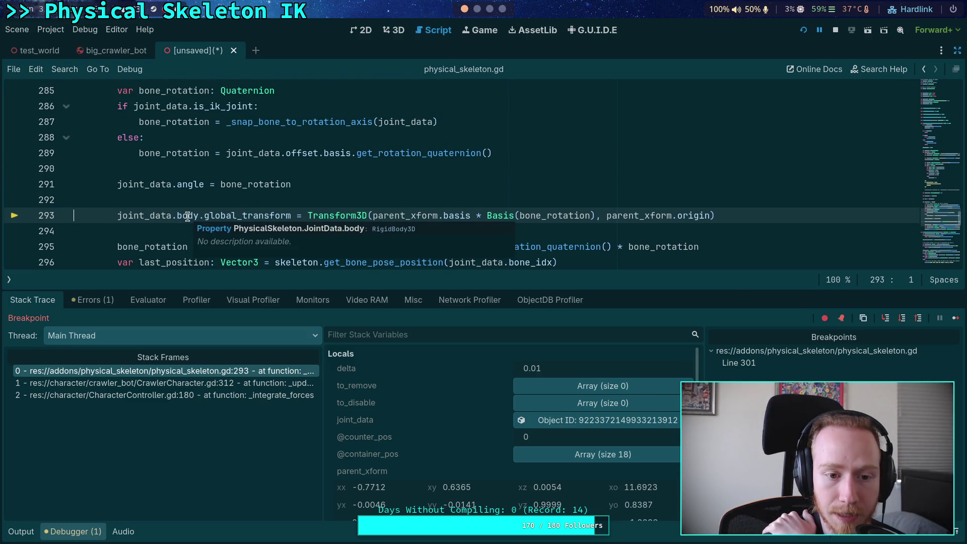
{"action": "left_click", "coordinate": [957, 51]}
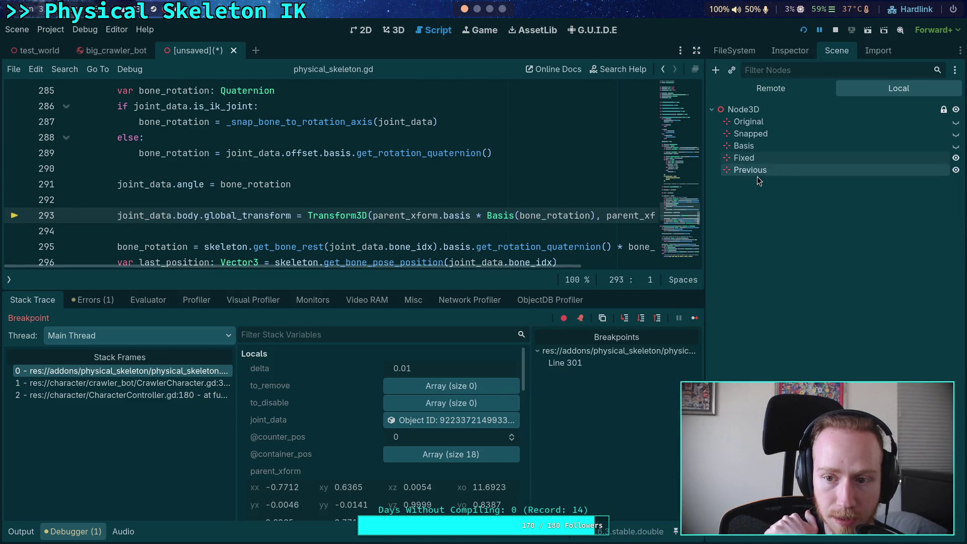
{"action": "left_click", "coordinate": [790, 53]}
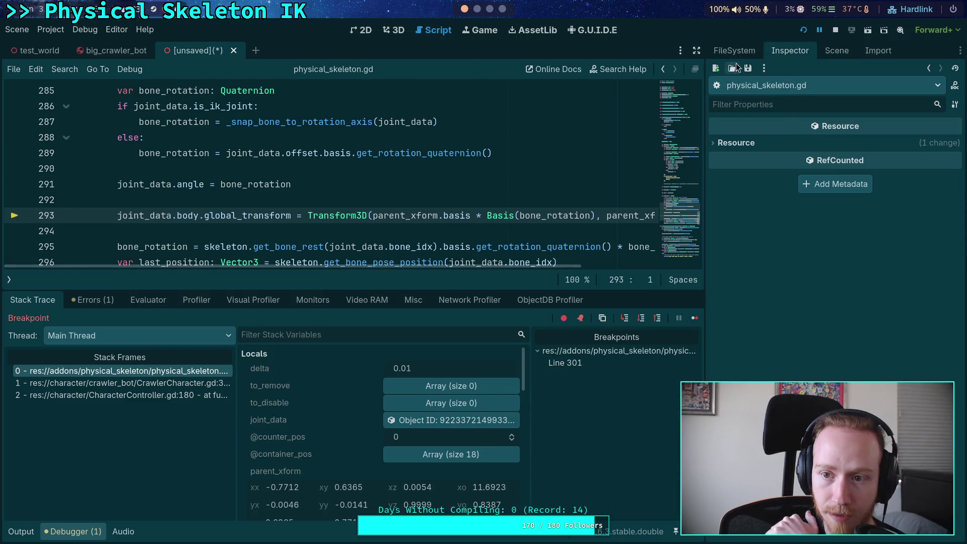
{"action": "left_click", "coordinate": [428, 424]}
{"action": "left_click", "coordinate": [849, 256]}
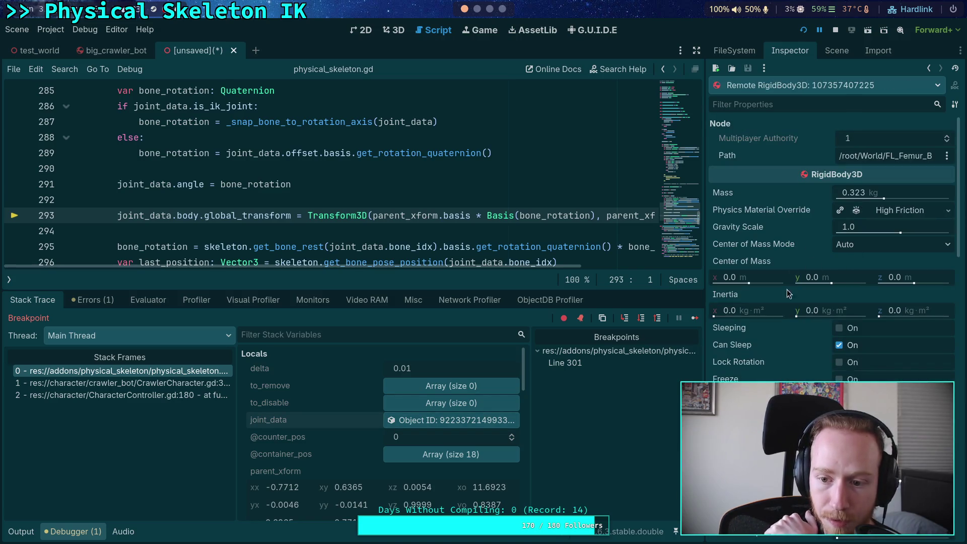
{"action": "scroll", "coordinate": [791, 299], "scroll_direction": "down", "scroll_amount": 6}
{"action": "scroll", "coordinate": [788, 300], "scroll_direction": "up", "scroll_amount": 2}
{"action": "scroll", "coordinate": [781, 300], "scroll_direction": "down", "scroll_amount": 10}
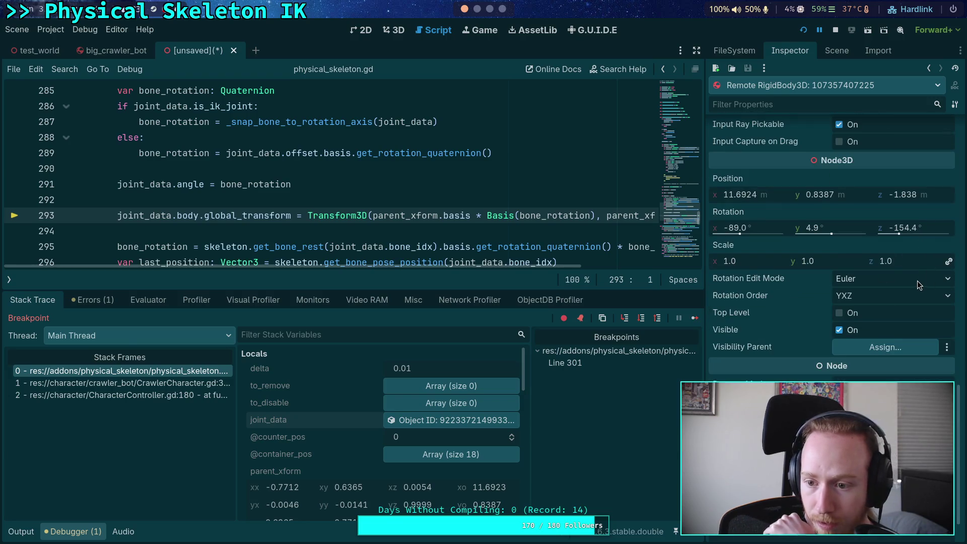
Widen the Inspector and cycle rotation display through Quaternion and Basis back to Euler degrees.
{"action": "left_click_drag", "start_coordinate": [706, 254], "coordinate": [654, 255]}
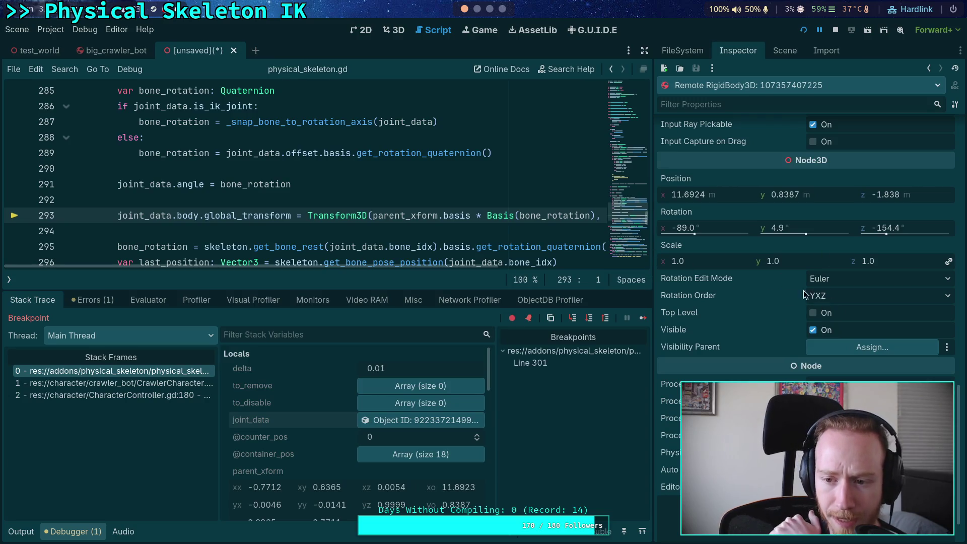
{"action": "left_click", "coordinate": [847, 280]}
{"action": "left_click", "coordinate": [849, 312]}
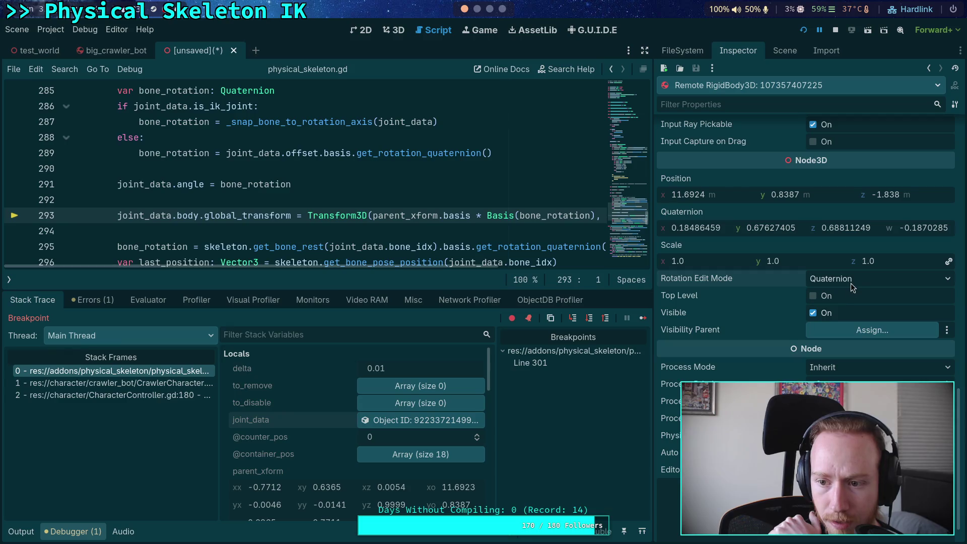
{"action": "left_click", "coordinate": [856, 278]}
{"action": "left_click", "coordinate": [851, 323]}
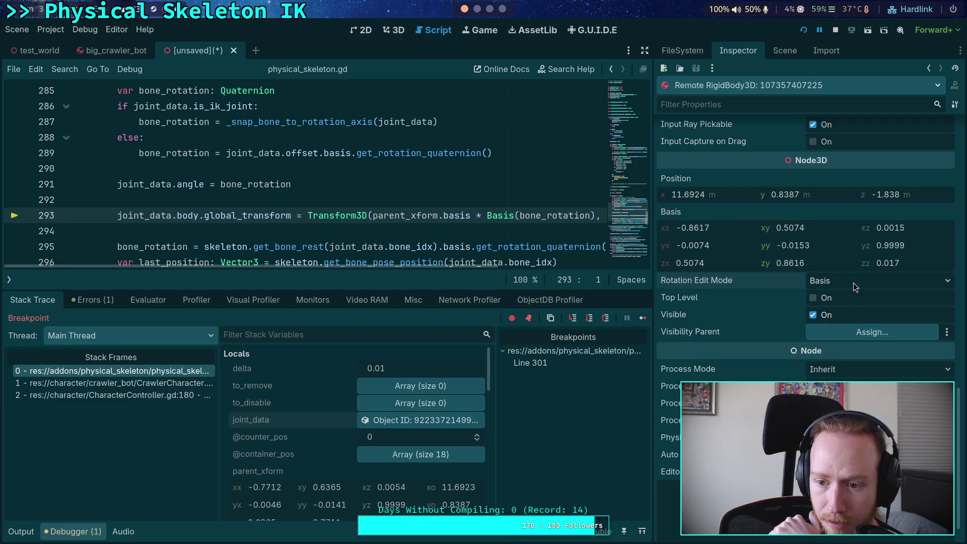
{"action": "left_click", "coordinate": [853, 282]}
{"action": "left_click", "coordinate": [848, 312]}
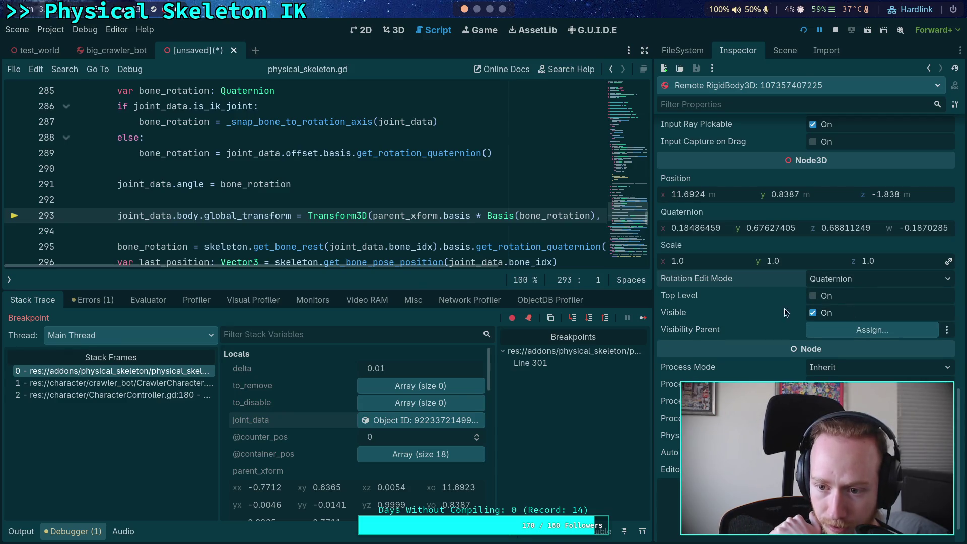
{"action": "left_click", "coordinate": [844, 283]}
{"action": "left_click", "coordinate": [826, 298]}
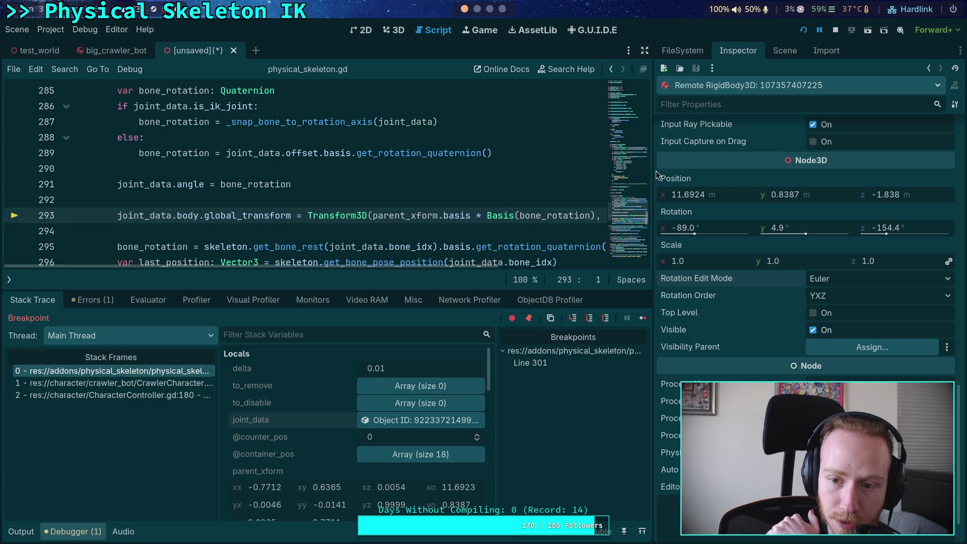
{"action": "left_click_drag", "start_coordinate": [652, 171], "coordinate": [638, 171]}
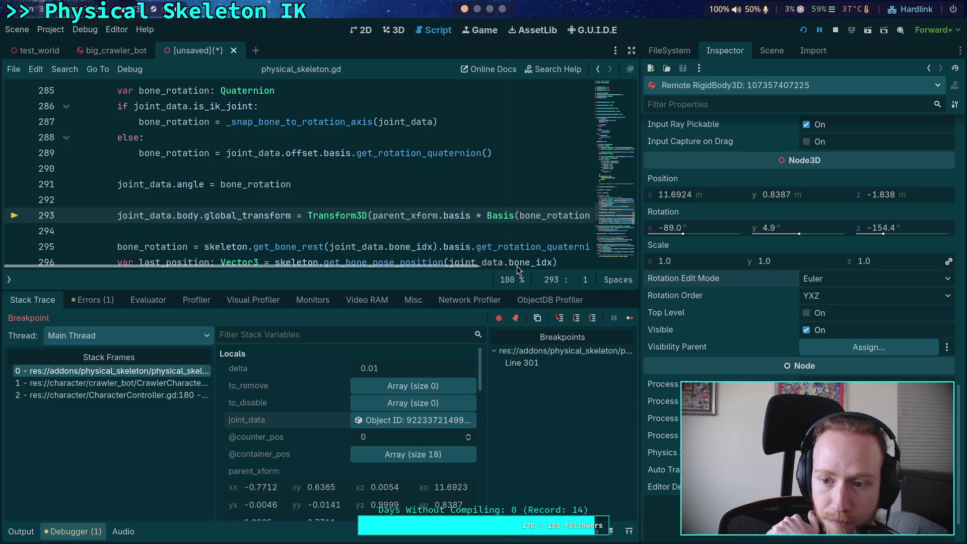
Step to line 295 and inspect joint_data and its physics body.
{"action": "left_click", "coordinate": [576, 318]}
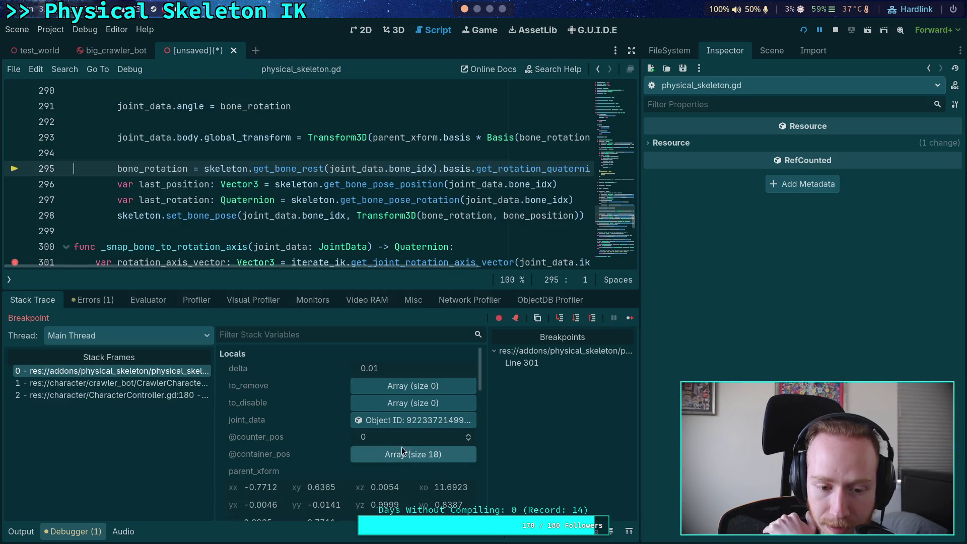
{"action": "left_click", "coordinate": [413, 420]}
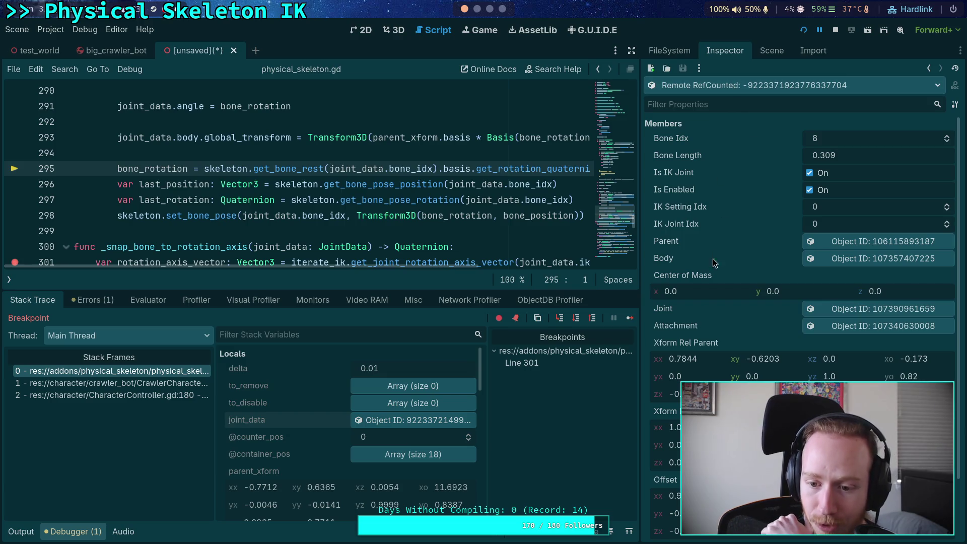
{"action": "left_click", "coordinate": [830, 259]}
{"action": "scroll", "coordinate": [721, 340], "scroll_direction": "down", "scroll_amount": 6}
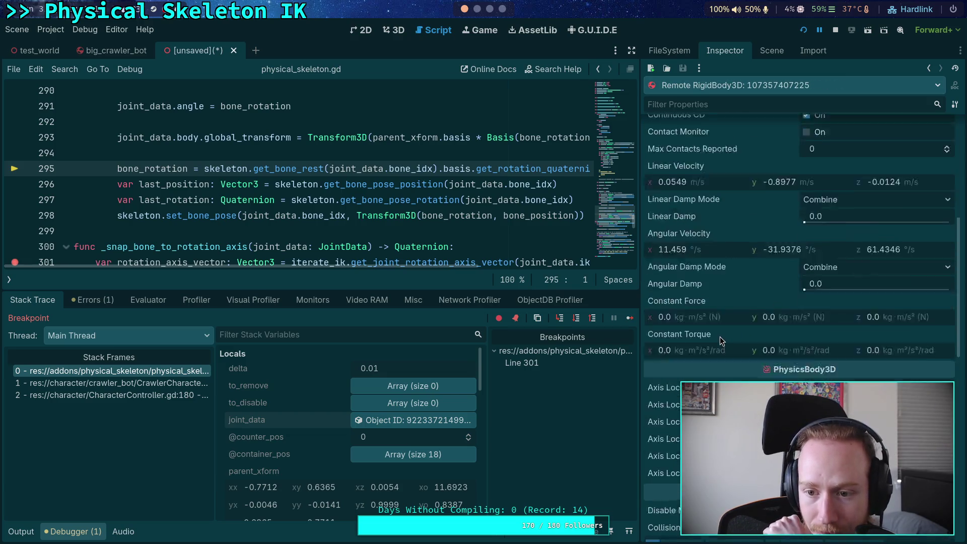
{"action": "scroll", "coordinate": [721, 340], "scroll_direction": "down", "scroll_amount": 8}
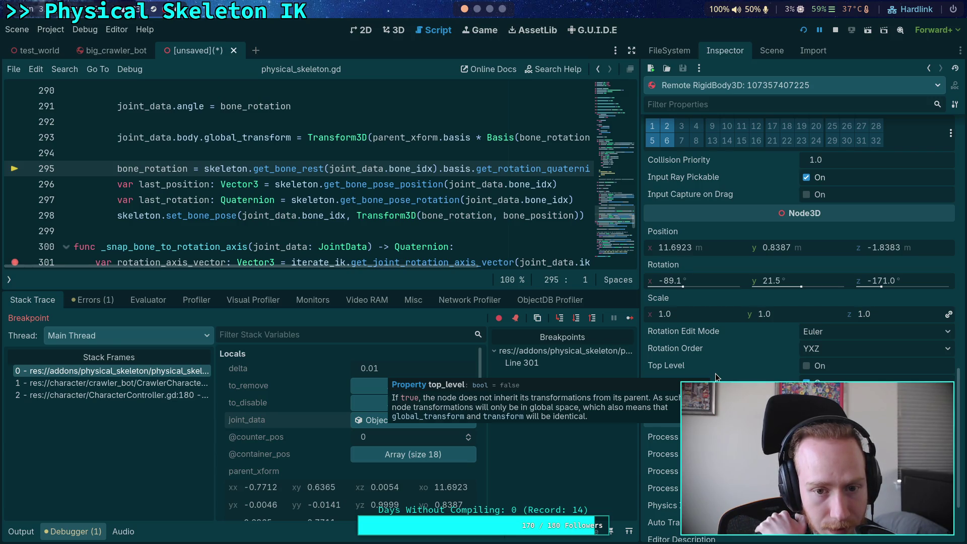
Step on to line 298 and switch to distraction-free mode for a full-width editor.
{"action": "left_click", "coordinate": [577, 319]}
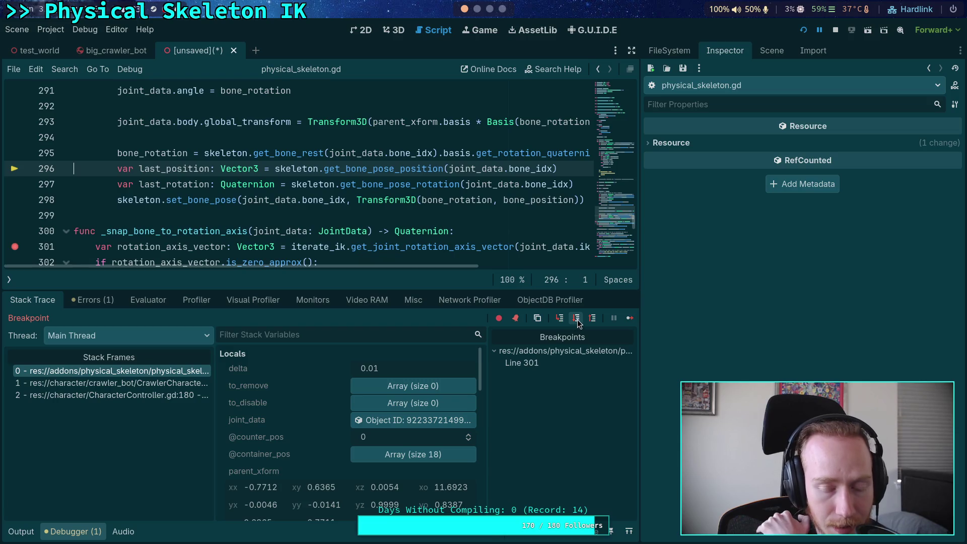
{"action": "left_click", "coordinate": [577, 318]}
{"action": "left_click", "coordinate": [576, 319]}
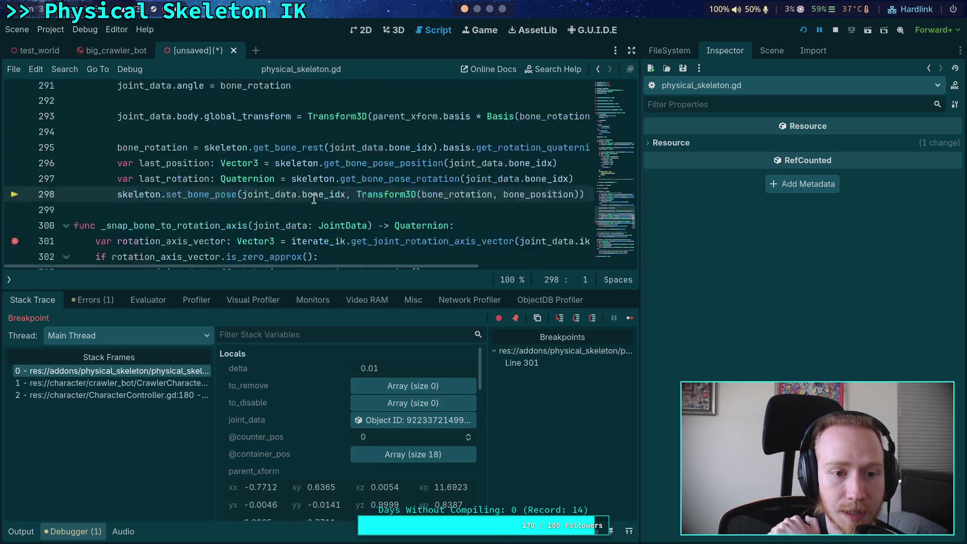
{"action": "left_click", "coordinate": [632, 50]}
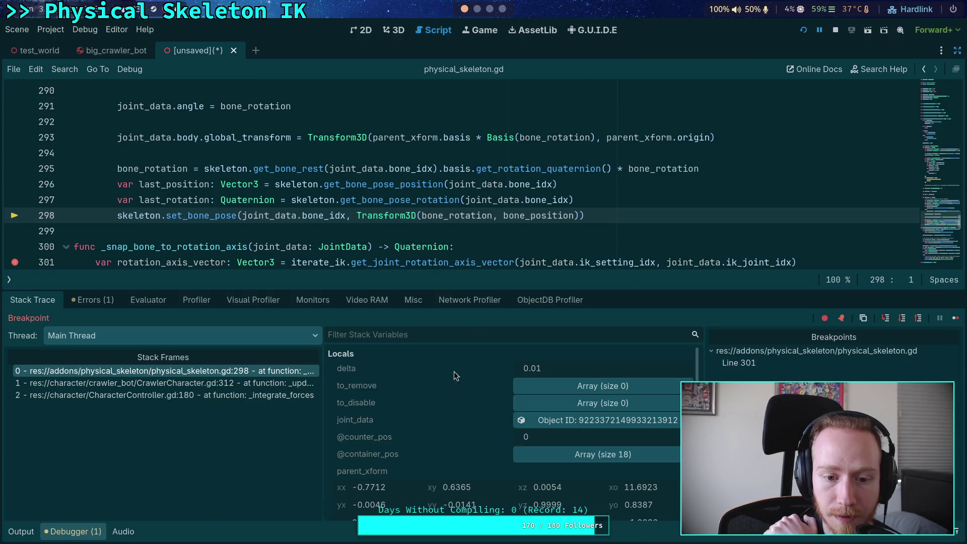
Enlarge the debugger, view last_rotation and bone_rotation as Euler angles, then continue to line 301.
{"action": "mouse_move", "coordinate": [461, 292]}
{"action": "left_mouse_down"}
{"action": "mouse_move", "coordinate": [464, 248]}
{"action": "mouse_move", "coordinate": [438, 244]}
{"action": "mouse_move", "coordinate": [450, 205]}
{"action": "left_mouse_up"}
{"action": "scroll", "coordinate": [449, 364], "scroll_direction": "down", "scroll_amount": 2}
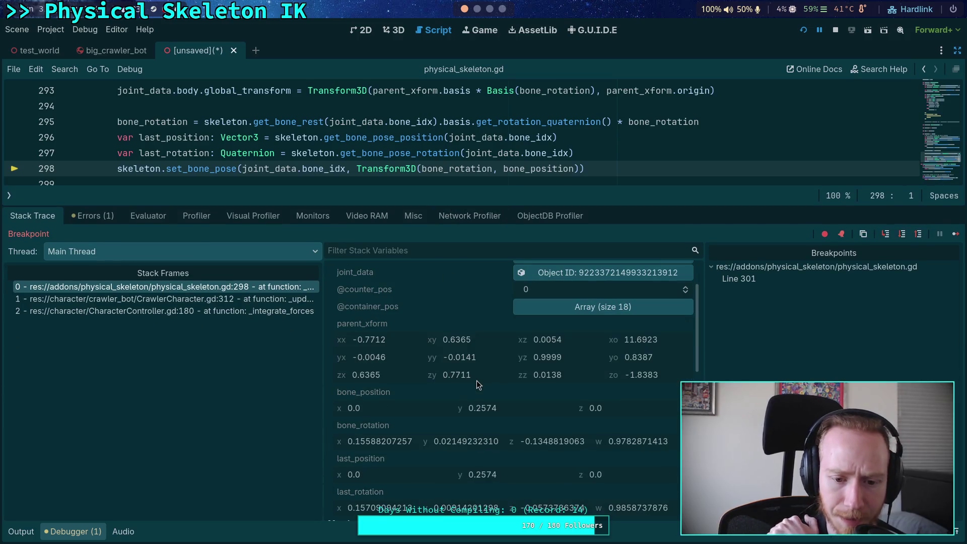
{"action": "scroll", "coordinate": [490, 373], "scroll_direction": "down", "scroll_amount": 1}
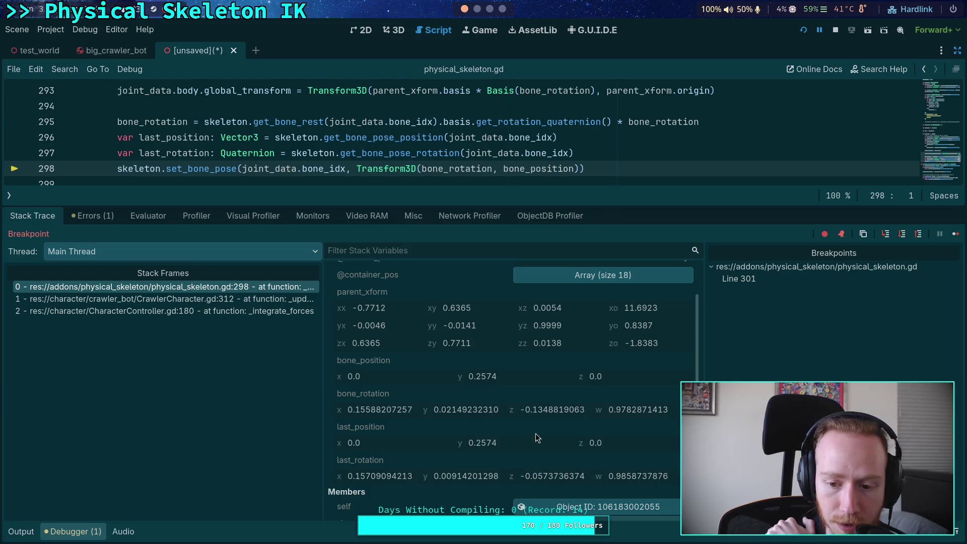
{"action": "scroll", "coordinate": [467, 456], "scroll_direction": "down", "scroll_amount": 2}
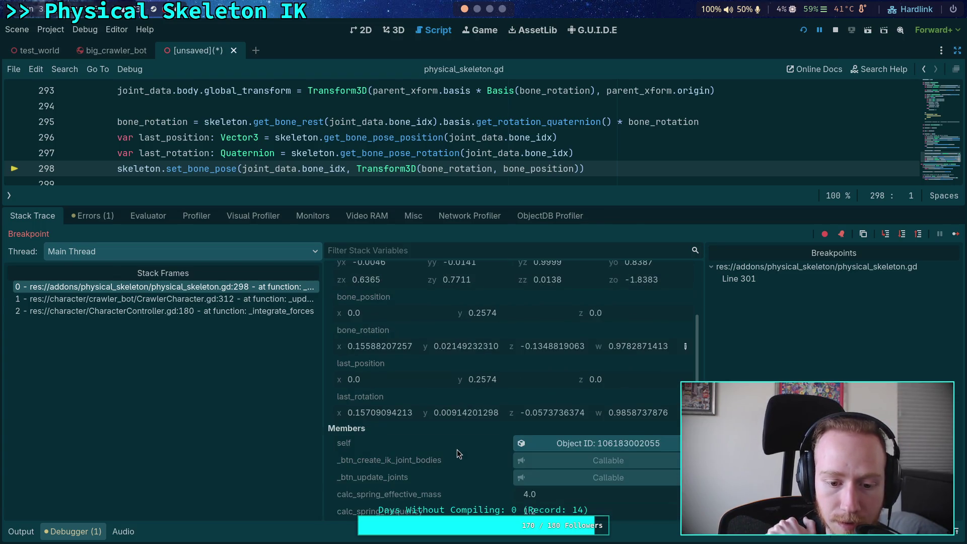
{"action": "scroll", "coordinate": [458, 449], "scroll_direction": "up", "scroll_amount": 2}
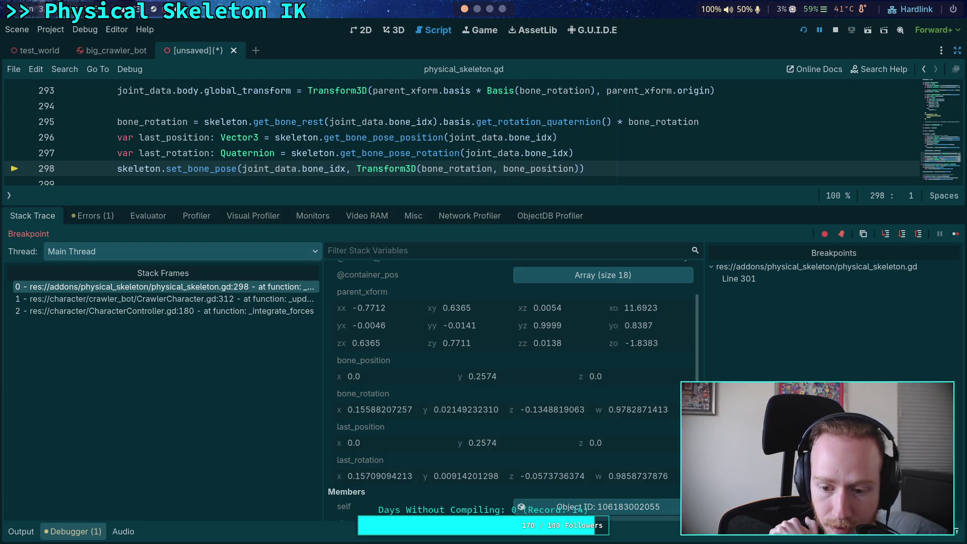
{"action": "left_click", "coordinate": [559, 477]}
{"action": "left_click", "coordinate": [554, 409]}
{"action": "scroll", "coordinate": [443, 394], "scroll_direction": "down", "scroll_amount": 2}
{"action": "scroll", "coordinate": [443, 393], "scroll_direction": "down", "scroll_amount": 1}
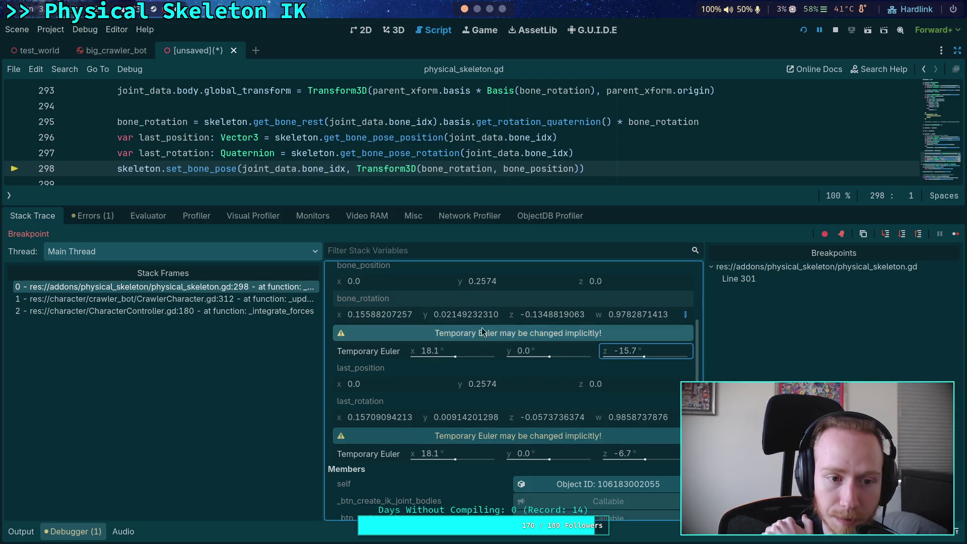
{"action": "left_click", "coordinate": [956, 235]}
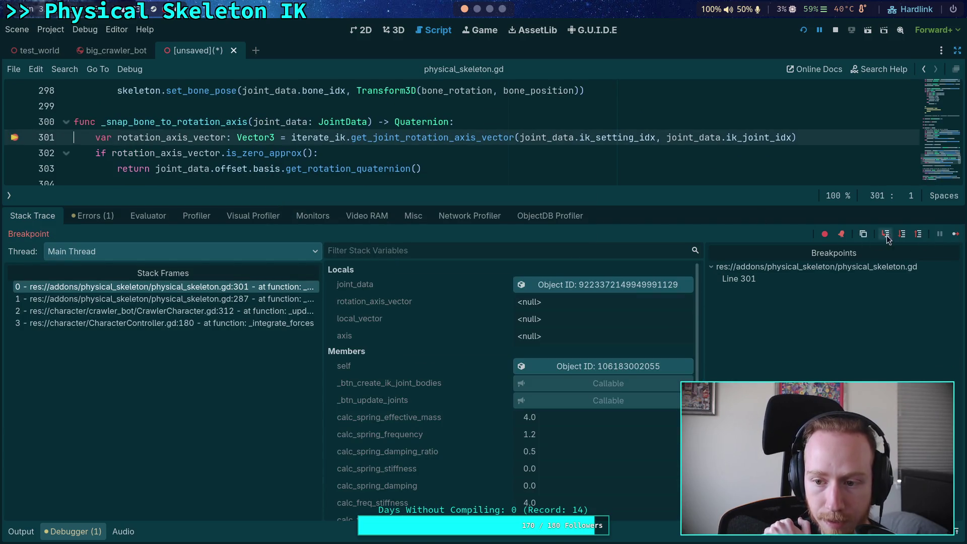
Step over lines 301–313 of the snap function and back into the loop at line 293.
{"action": "left_click", "coordinate": [901, 234]}
{"action": "left_click", "coordinate": [901, 239]}
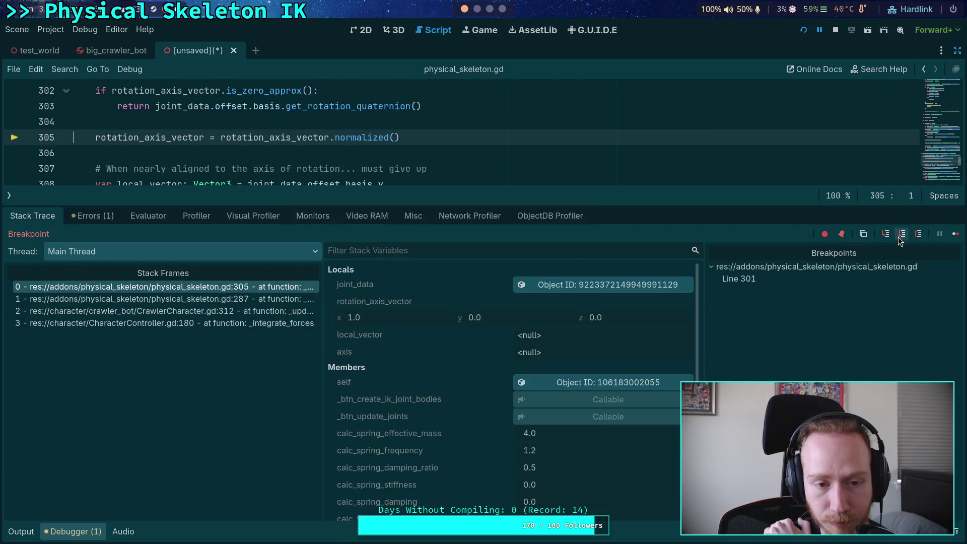
{"action": "left_click", "coordinate": [901, 237]}
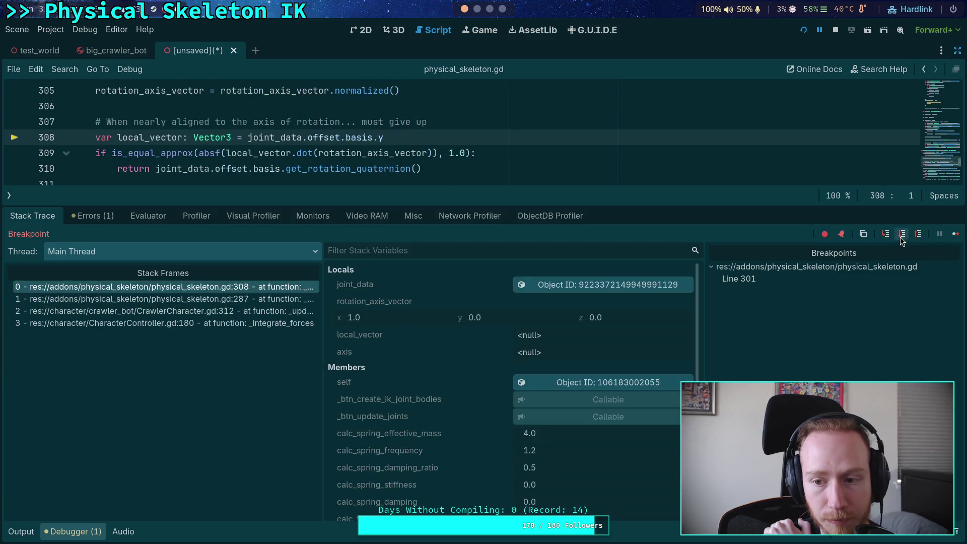
{"action": "left_click", "coordinate": [902, 236]}
{"action": "left_click", "coordinate": [902, 240]}
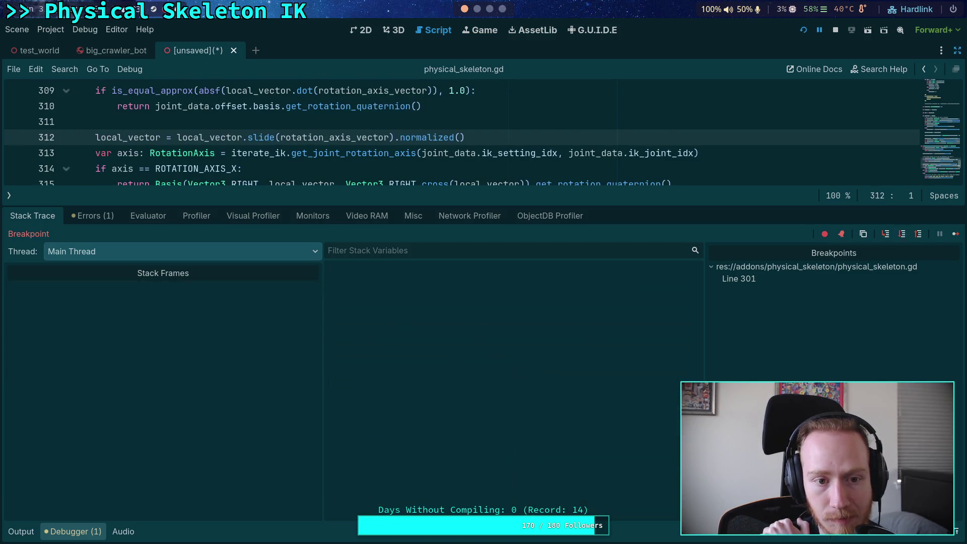
{"action": "left_click", "coordinate": [901, 240]}
{"action": "left_click", "coordinate": [902, 240]}
{"action": "left_click", "coordinate": [902, 239]}
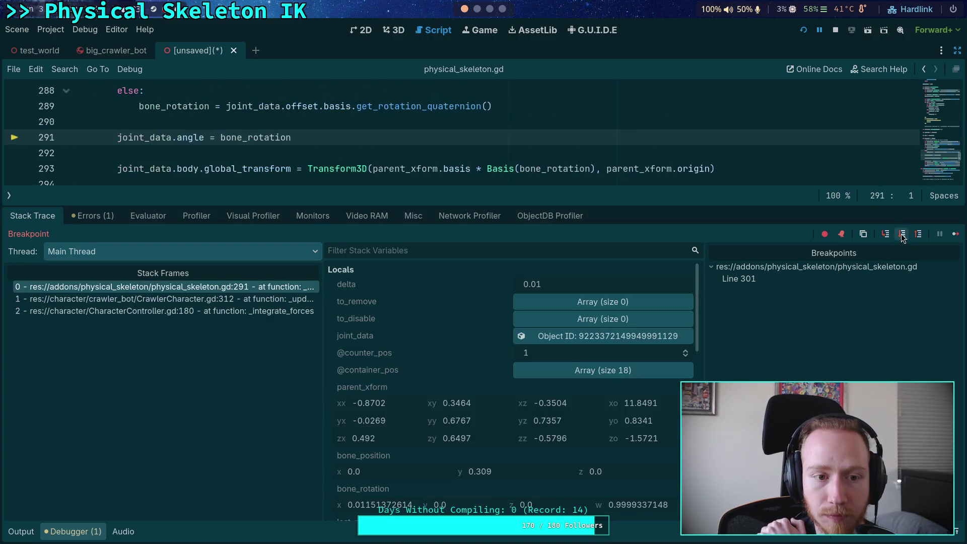
{"action": "left_click", "coordinate": [902, 237]}
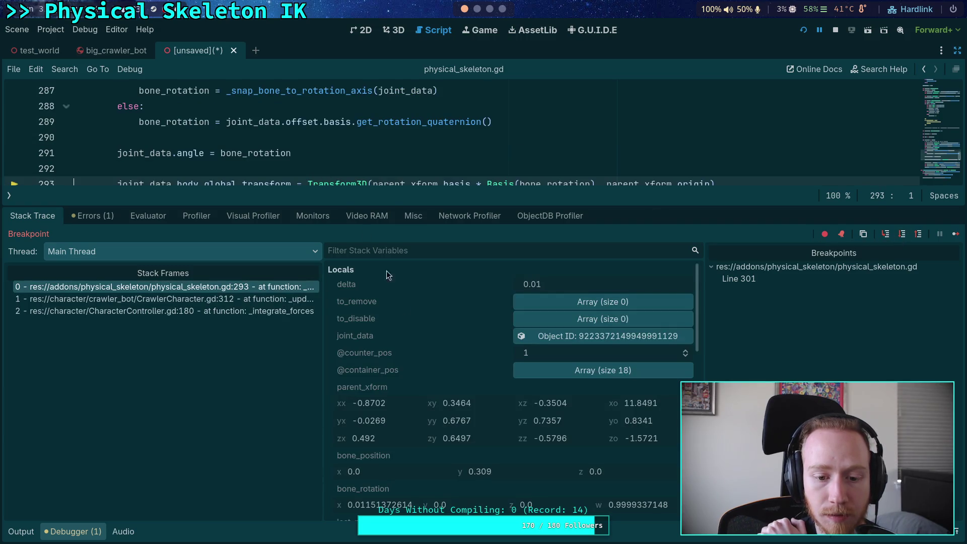
{"action": "scroll", "coordinate": [513, 398], "scroll_direction": "down", "scroll_amount": 3}
{"action": "scroll", "coordinate": [483, 383], "scroll_direction": "up", "scroll_amount": 3}
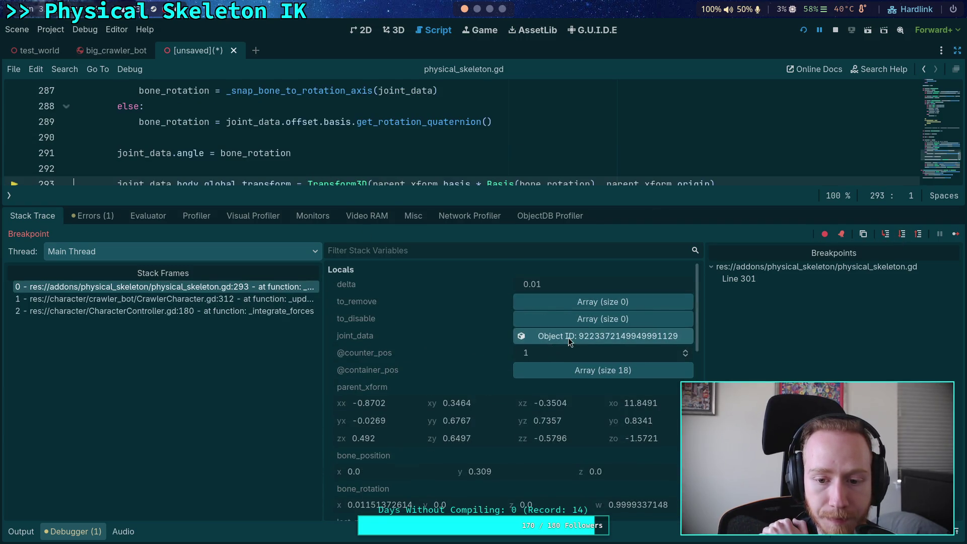
Restore the side docks and read joint_data in the Inspector: bone 9, IK joint 1, length 0.7279.
{"action": "left_click", "coordinate": [957, 51]}
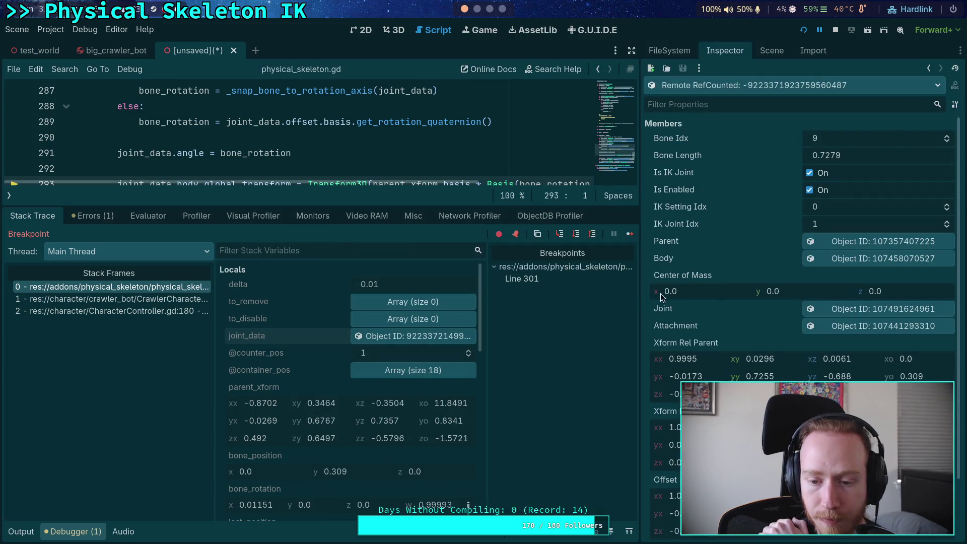
{"action": "scroll", "coordinate": [707, 307], "scroll_direction": "down", "scroll_amount": 3}
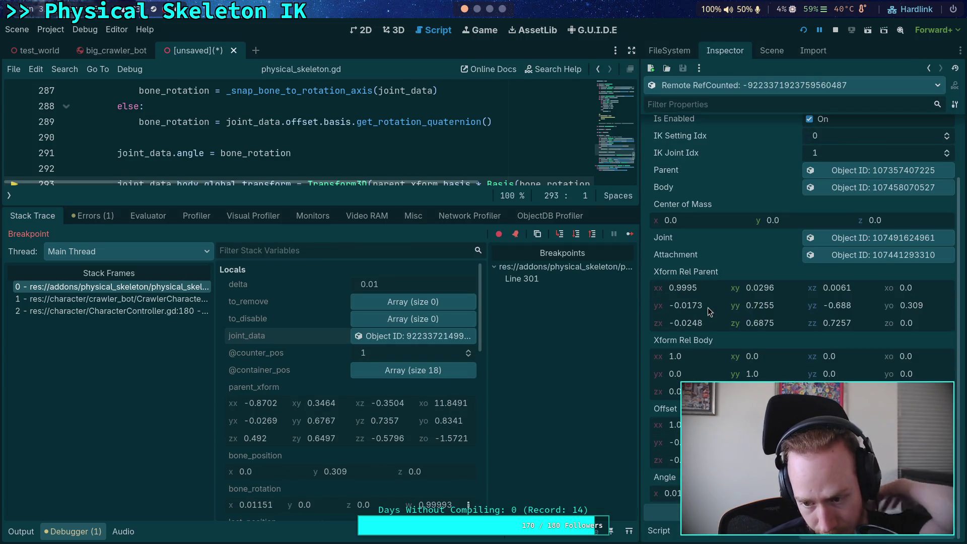
{"action": "left_click", "coordinate": [953, 504]}
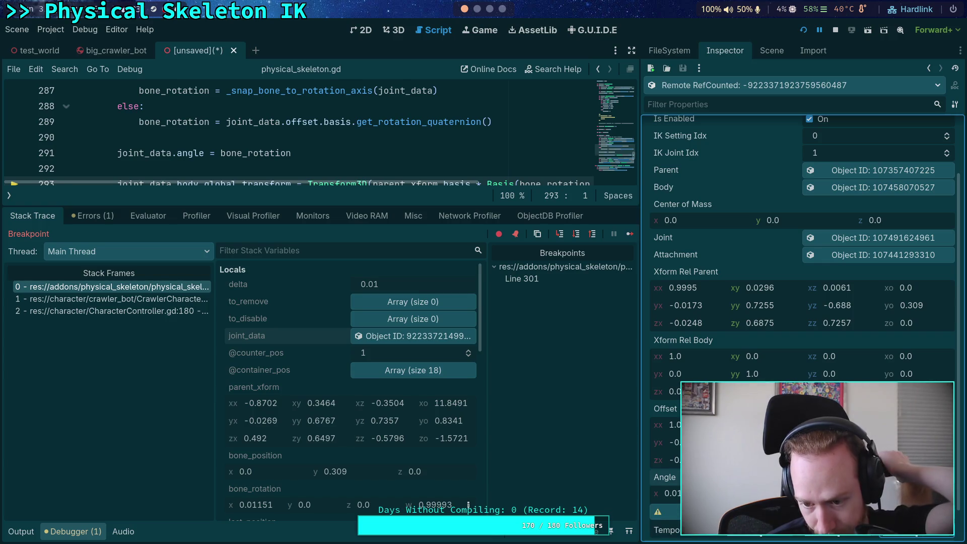
{"action": "scroll", "coordinate": [802, 303], "scroll_direction": "down", "scroll_amount": 2}
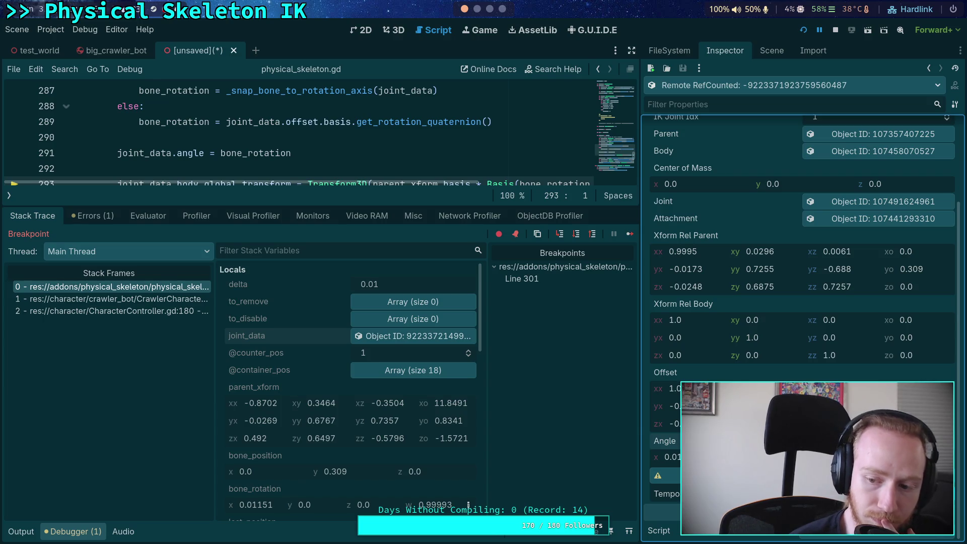
{"action": "scroll", "coordinate": [802, 302], "scroll_direction": "up", "scroll_amount": 2}
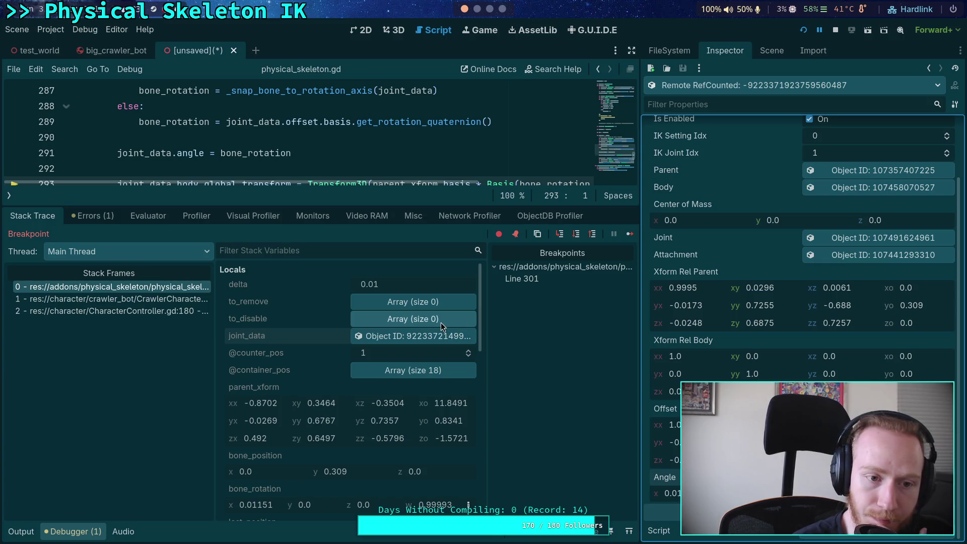
Give the script editor more height and width, and collapse the debugger to show more code.
{"action": "left_click_drag", "start_coordinate": [431, 205], "coordinate": [430, 233]}
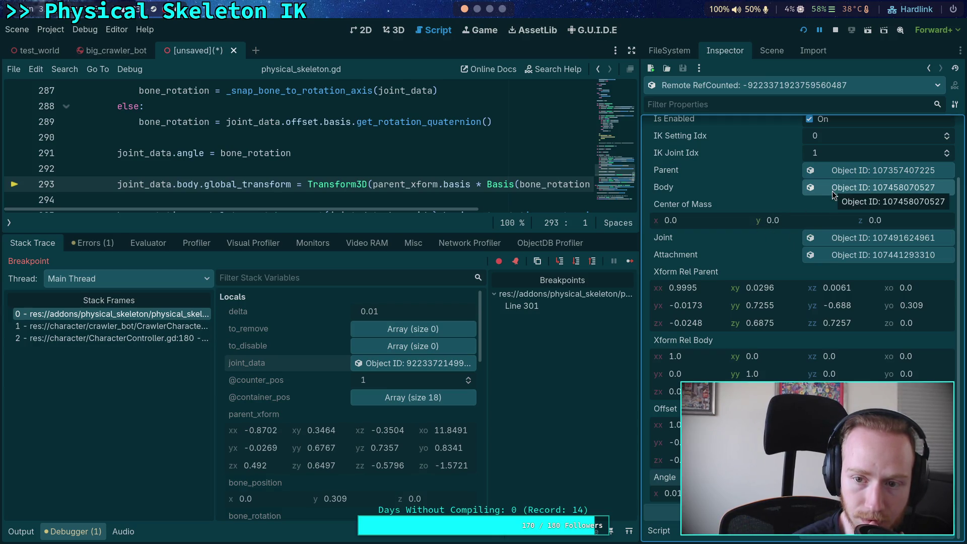
{"action": "scroll", "coordinate": [832, 195], "scroll_direction": "up", "scroll_amount": 3}
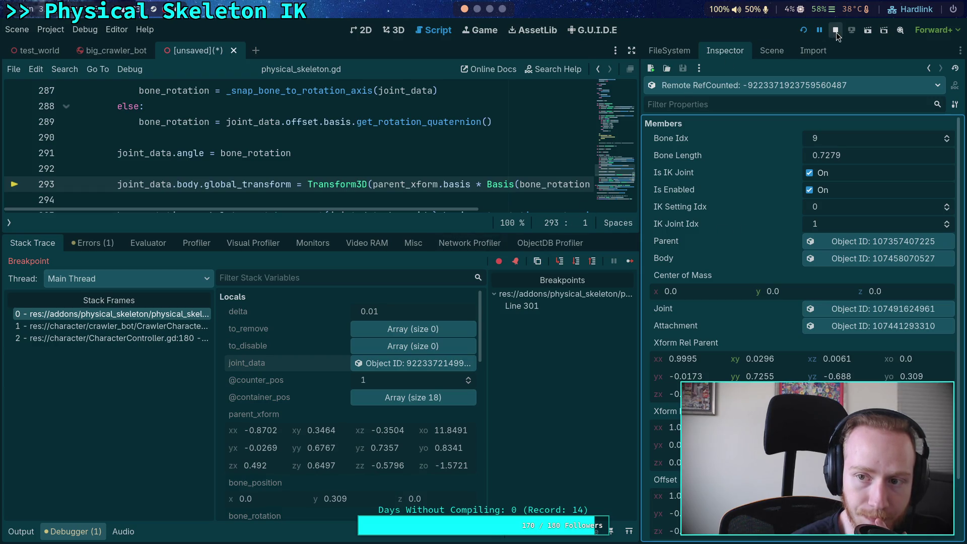
{"action": "left_click_drag", "start_coordinate": [640, 243], "coordinate": [699, 240]}
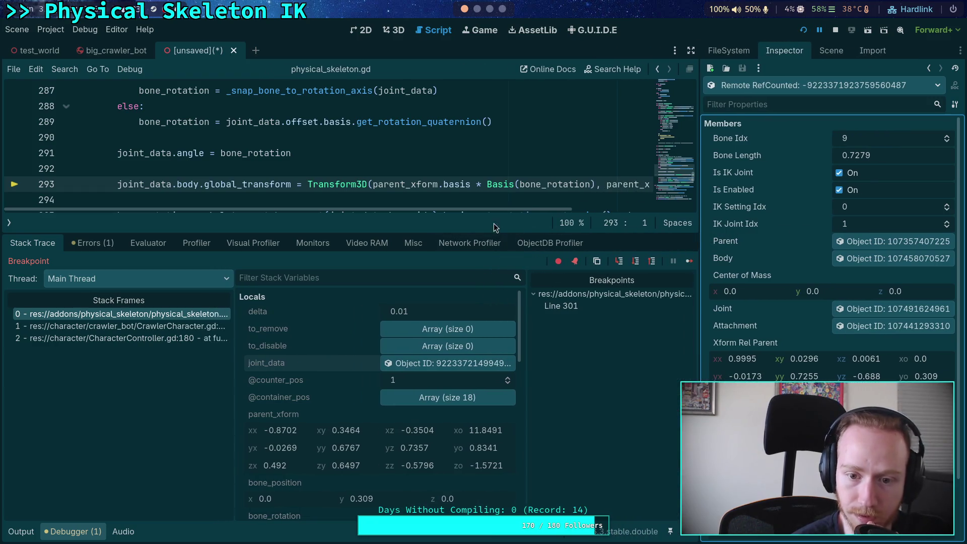
{"action": "left_click", "coordinate": [56, 534]}
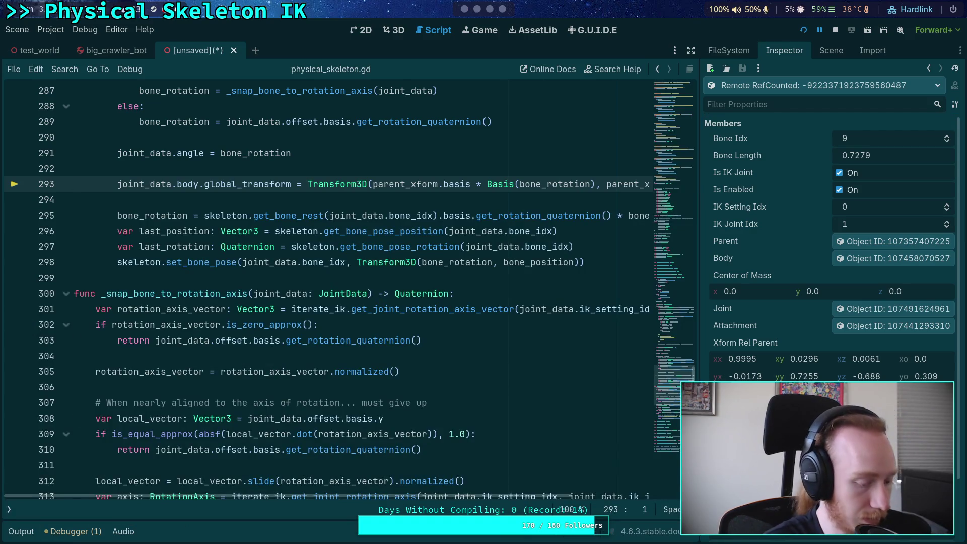
Resume the game from the line 293 breakpoint, watch the crawler run, then stop it.
{"action": "left_click", "coordinate": [73, 531]}
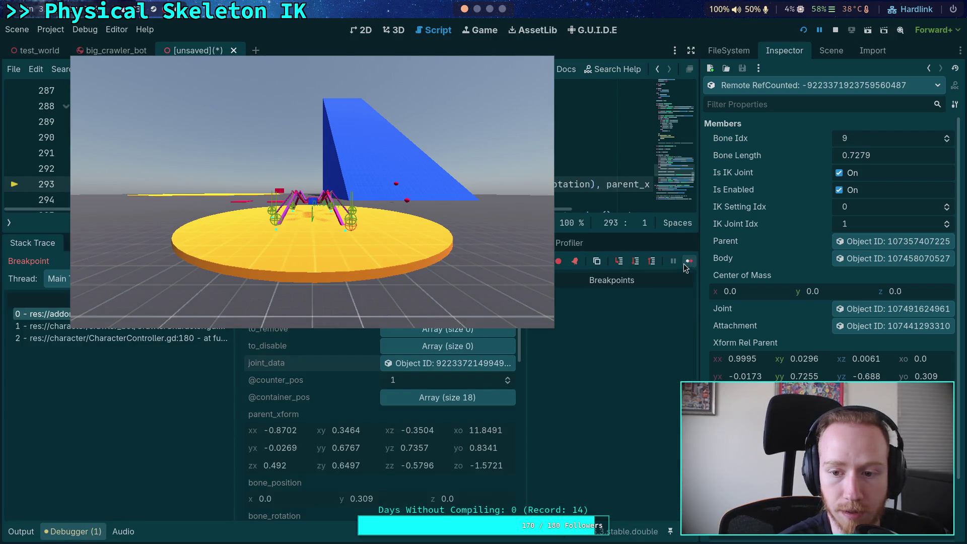
{"action": "left_click", "coordinate": [689, 261]}
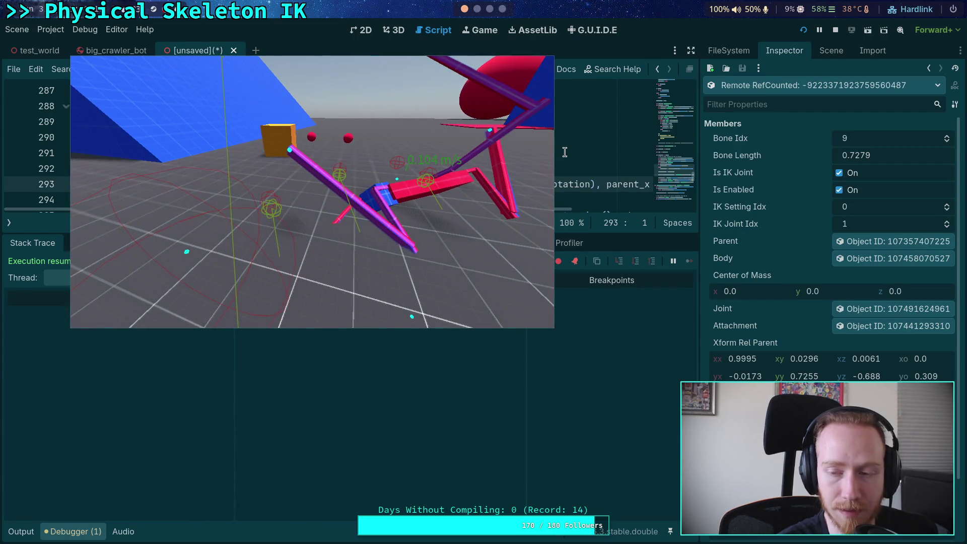
{"action": "left_click", "coordinate": [835, 30]}
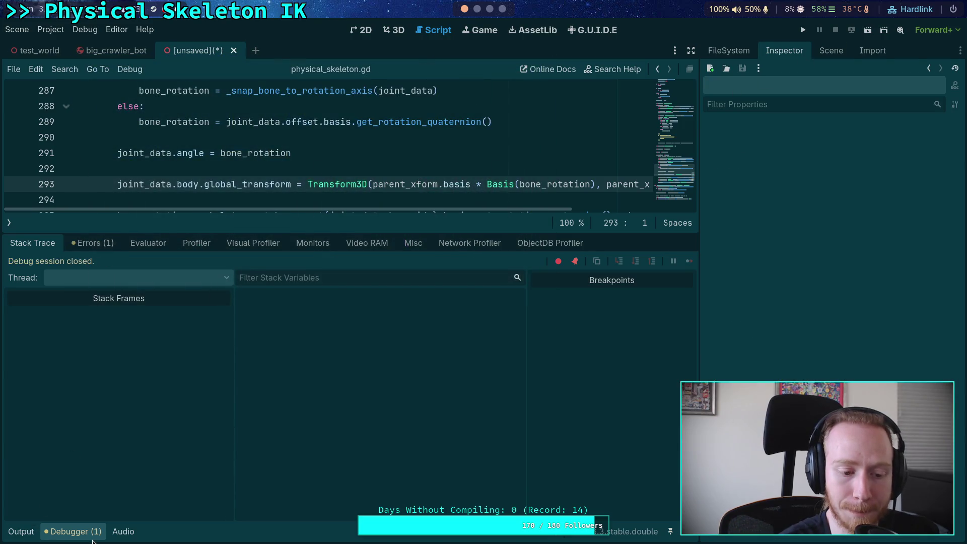
Hide the debugger and widen the script editor to view the joint loop around line 294.
{"action": "left_click", "coordinate": [81, 536]}
{"action": "left_click", "coordinate": [240, 278]}
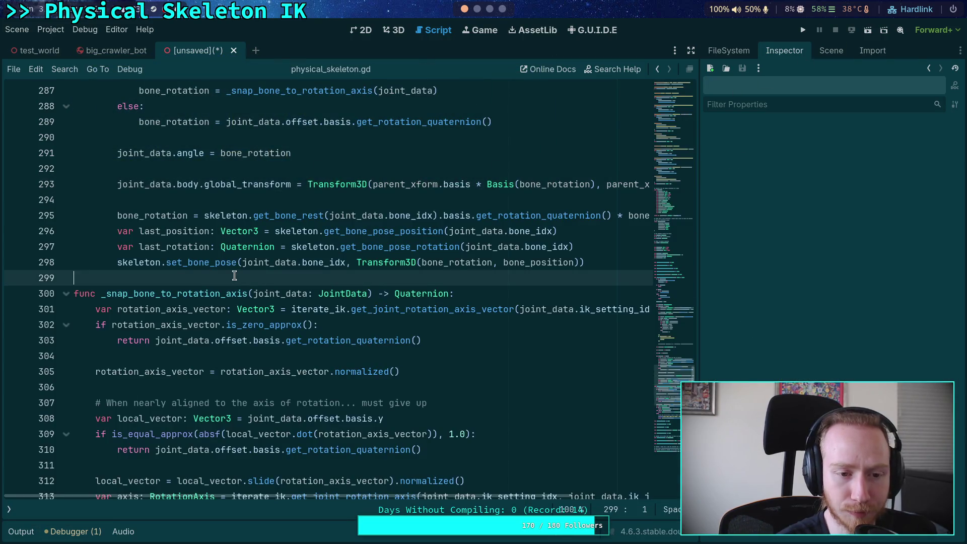
{"action": "scroll", "coordinate": [238, 285], "scroll_direction": "up", "scroll_amount": 2}
{"action": "left_click", "coordinate": [234, 296]}
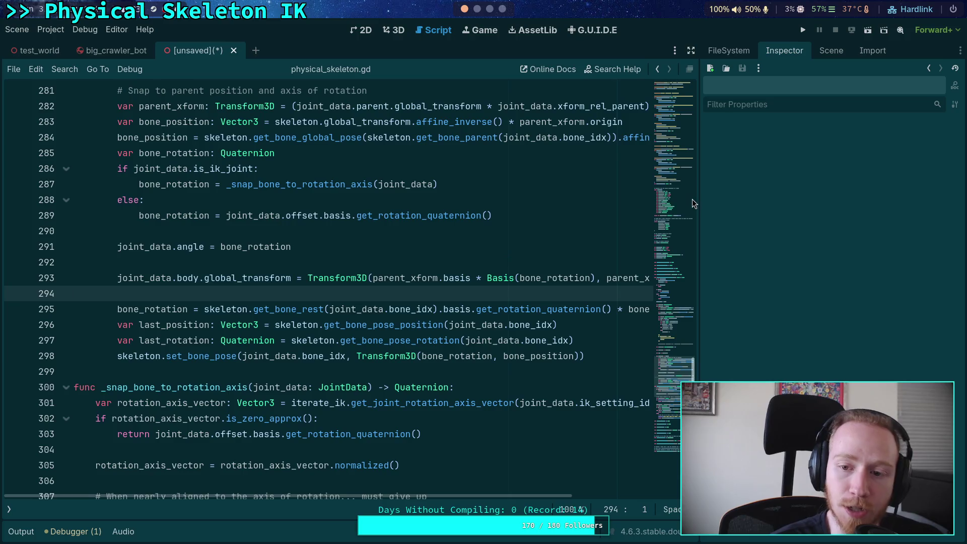
{"action": "left_click_drag", "start_coordinate": [699, 197], "coordinate": [746, 187]}
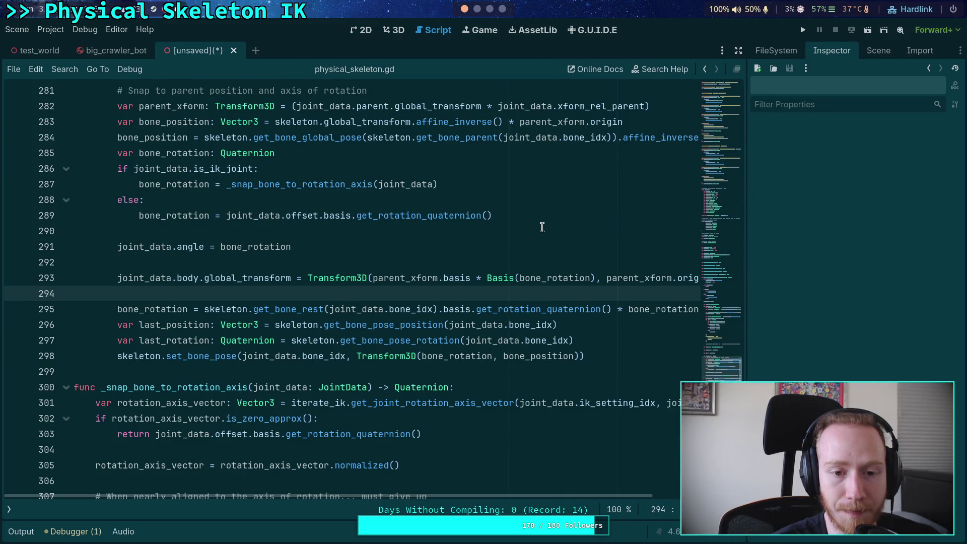
Review the joint_data.body.global_transform assignment on line 293, then switch to the test_world scene.
{"action": "scroll", "coordinate": [542, 227], "scroll_direction": "up", "scroll_amount": 1}
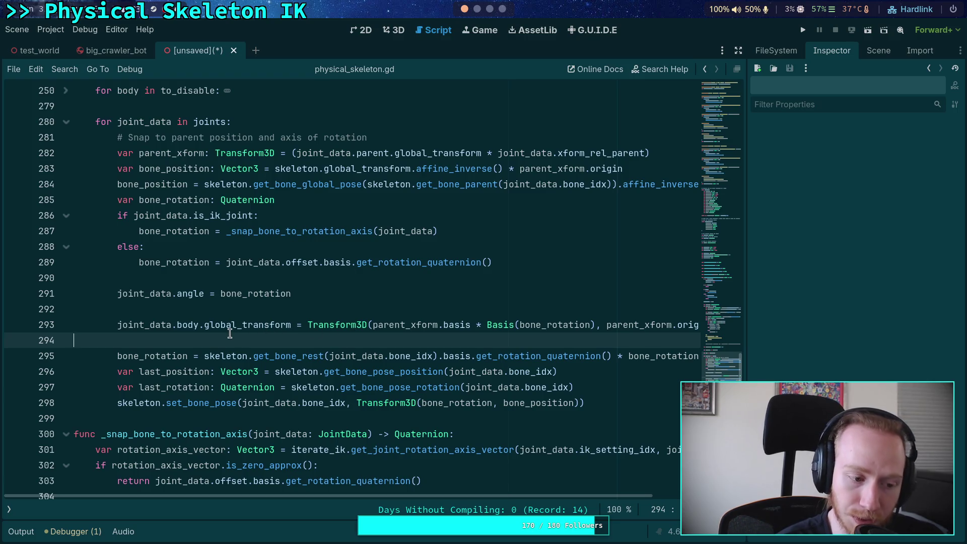
{"action": "left_click", "coordinate": [202, 325]}
{"action": "left_click", "coordinate": [194, 342]}
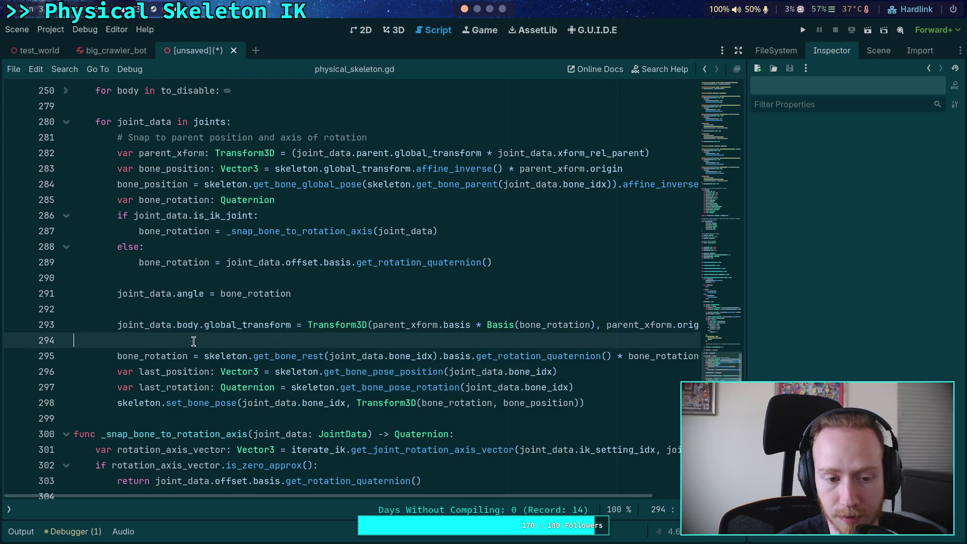
{"action": "left_click_drag", "start_coordinate": [119, 326], "coordinate": [303, 327]}
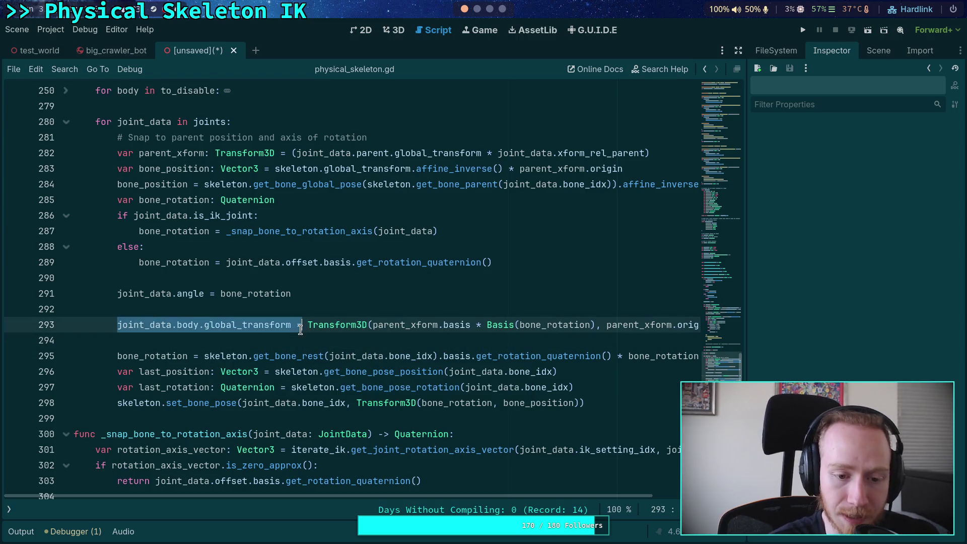
{"action": "left_click", "coordinate": [275, 343]}
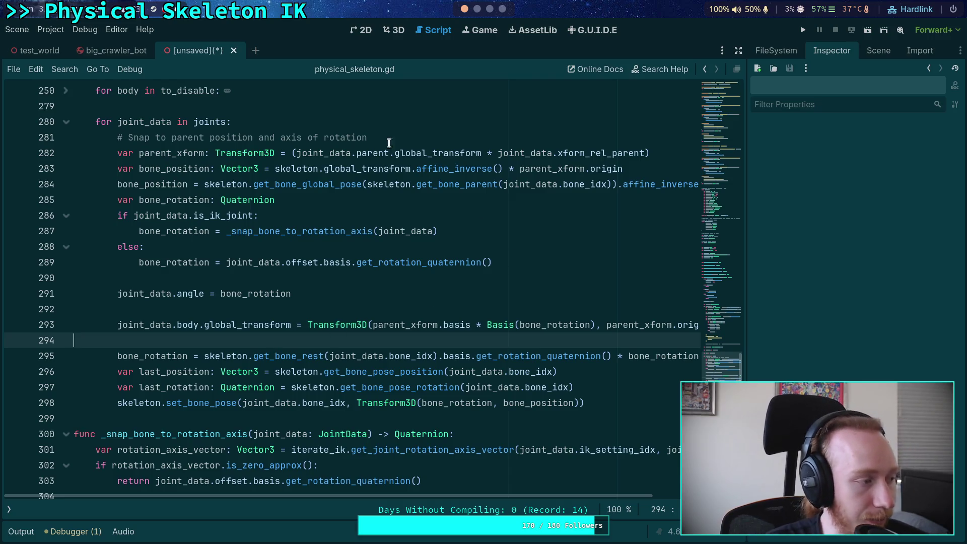
{"action": "left_click", "coordinate": [49, 54]}
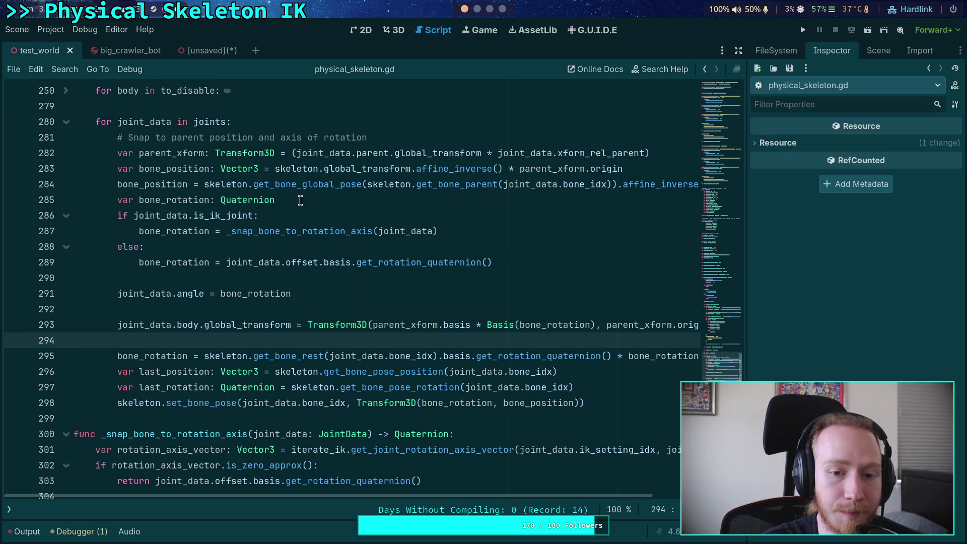
In 3D view, move CrawlerBot 4.5 units along Z and place the Player beside it.
{"action": "left_click", "coordinate": [398, 33]}
{"action": "left_click", "coordinate": [363, 186]}
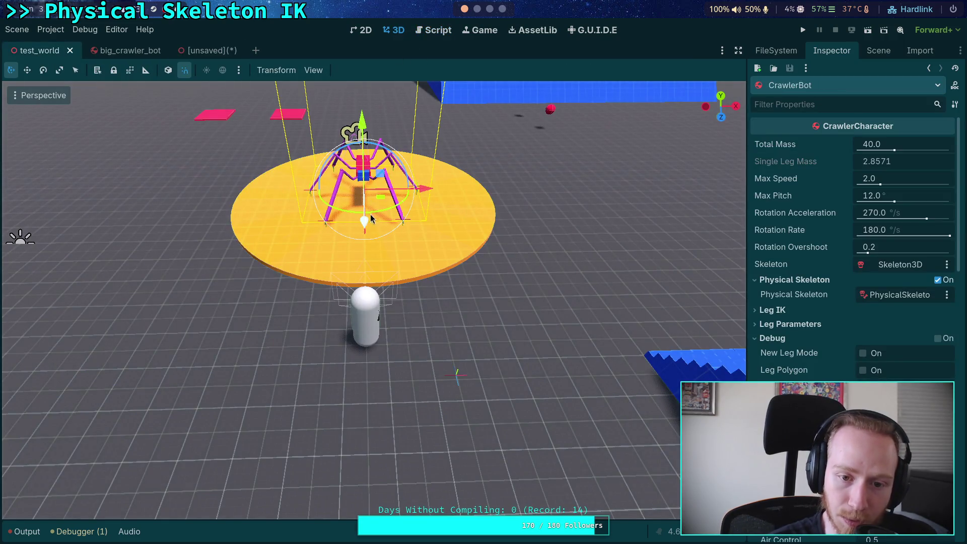
{"action": "left_click_drag", "start_coordinate": [375, 277], "coordinate": [385, 482]}
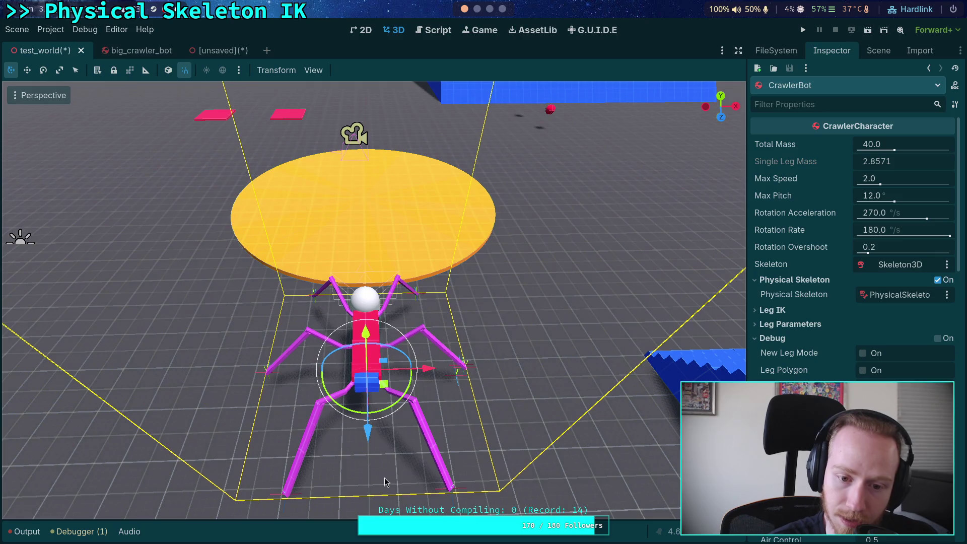
{"action": "left_click", "coordinate": [367, 300]}
{"action": "left_click_drag", "start_coordinate": [367, 300], "coordinate": [369, 410]}
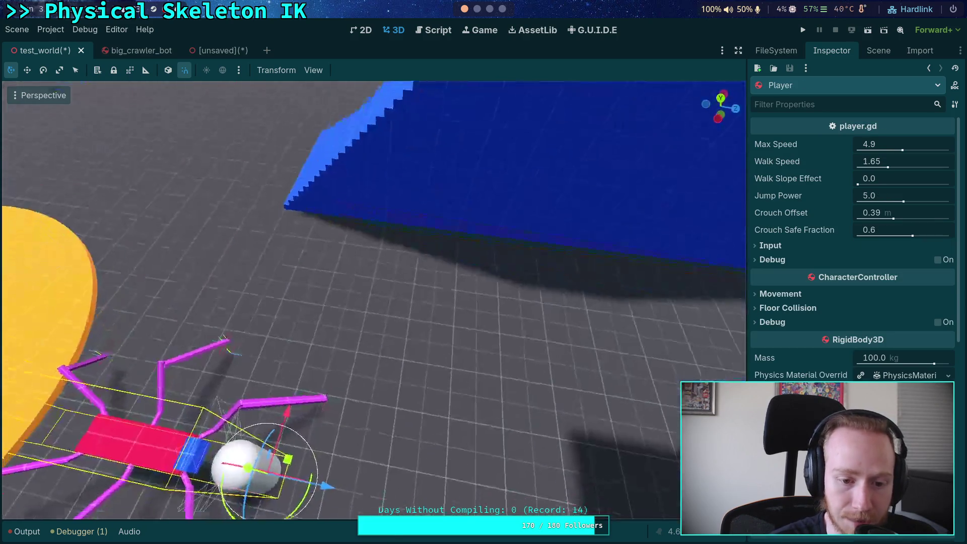
Fly the viewport camera level with the spider and run the project.
{"action": "scroll", "coordinate": [373, 300], "scroll_direction": "down", "scroll_amount": 3}
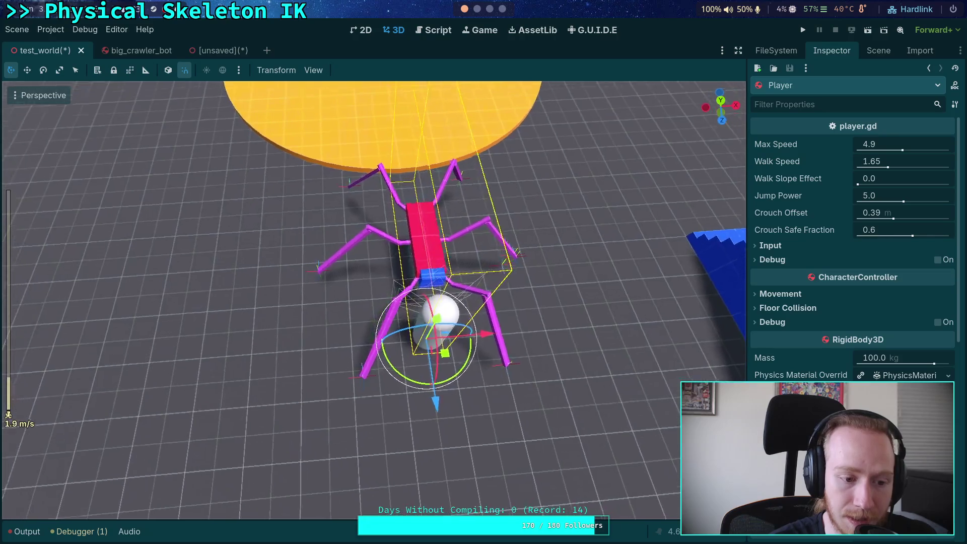
{"action": "key", "text": "a"}
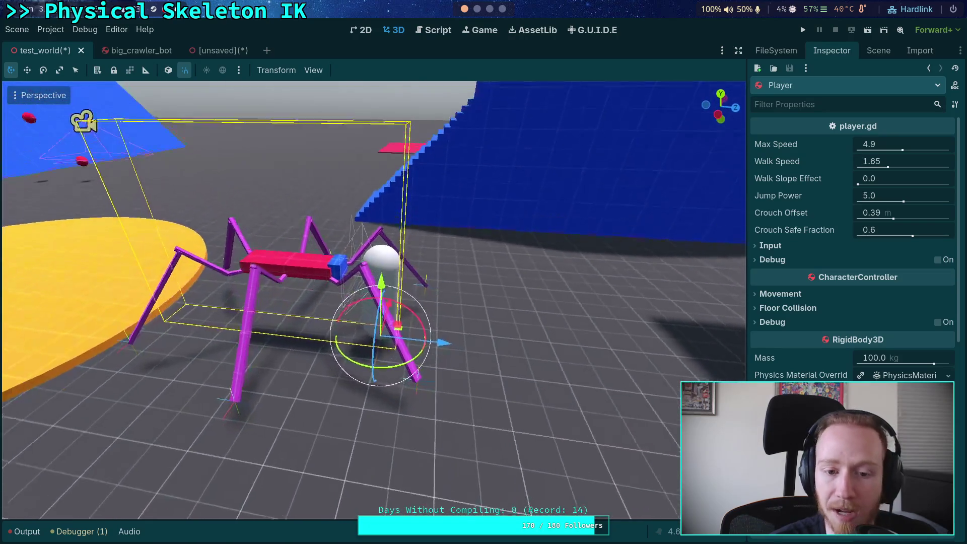
{"action": "key", "text": "q"}
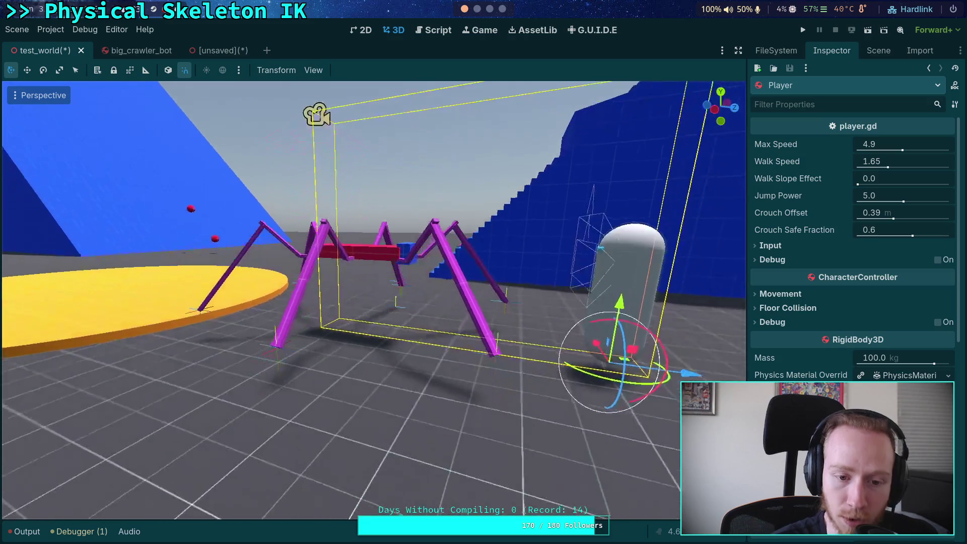
{"action": "key", "text": "q"}
{"action": "left_click", "coordinate": [804, 30]}
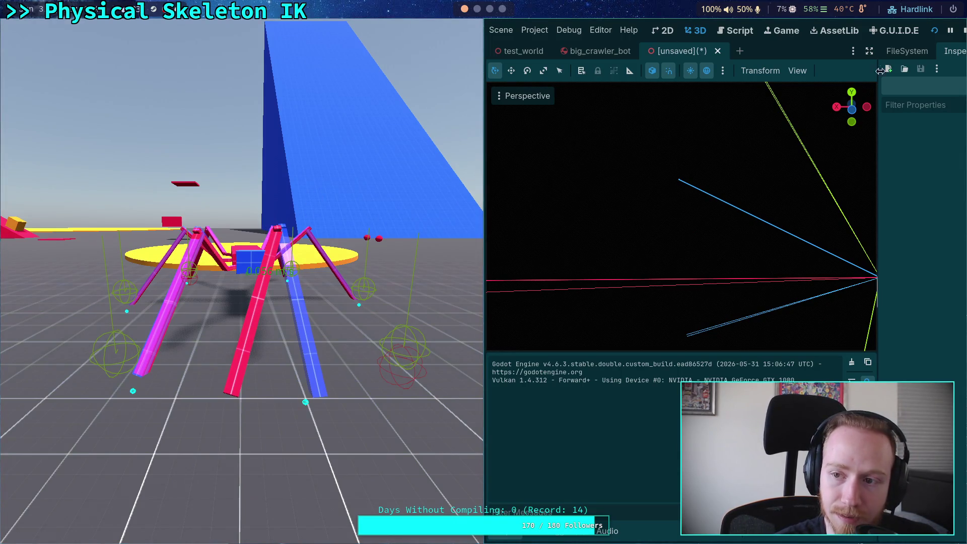
Stop the game, go to big_crawler_bot, collapse the front-right nodes and select FL_Femur_Joint.
{"action": "left_click", "coordinate": [963, 31]}
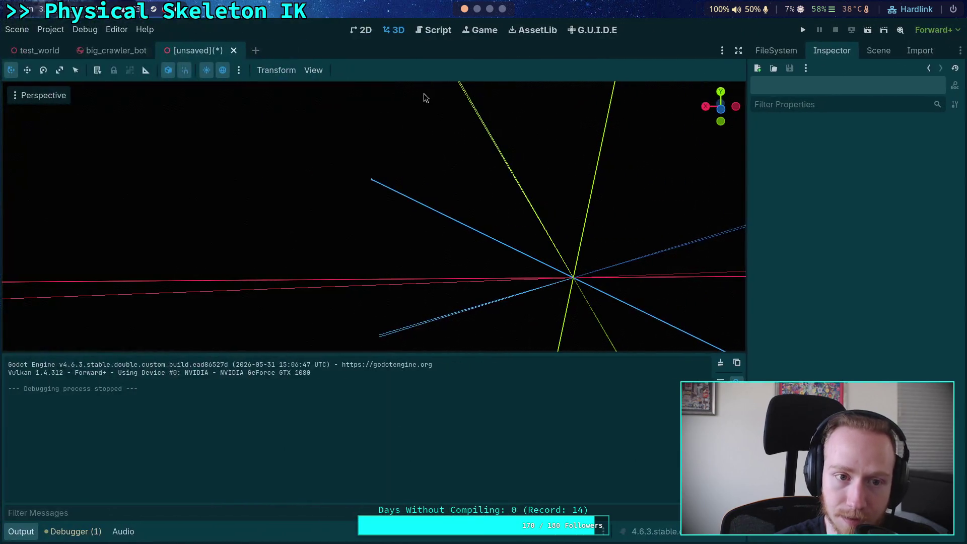
{"action": "left_click", "coordinate": [114, 51]}
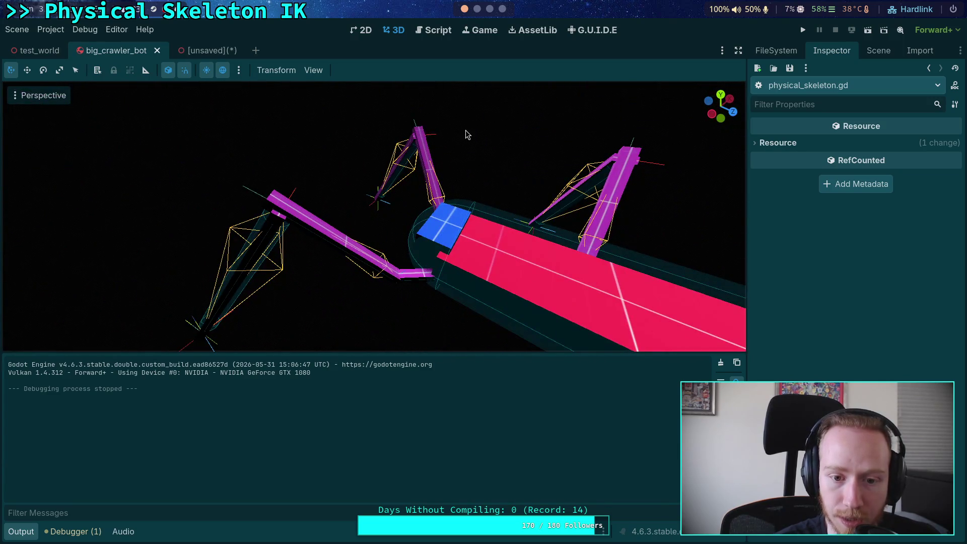
{"action": "left_click", "coordinate": [877, 50]}
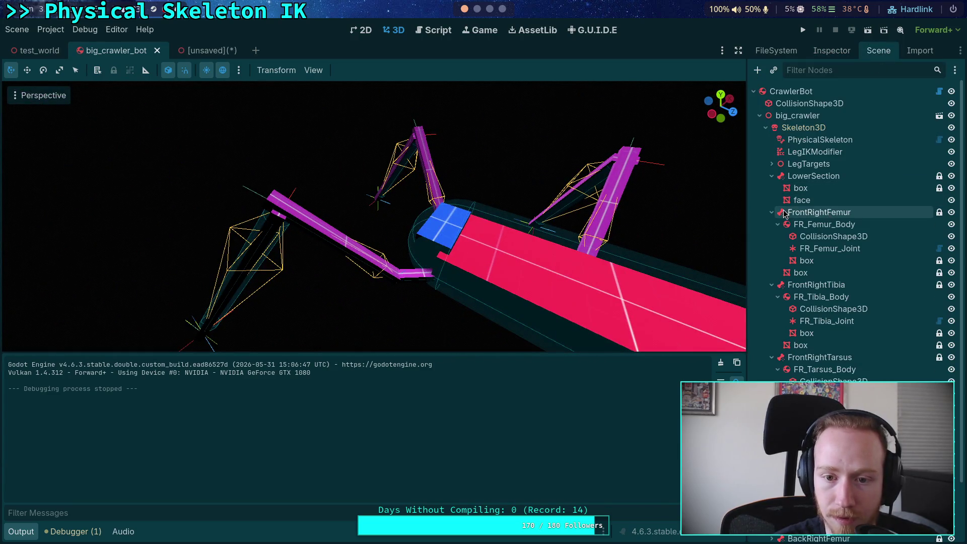
{"action": "left_click", "coordinate": [772, 212]}
{"action": "left_click", "coordinate": [771, 224]}
{"action": "left_click", "coordinate": [772, 236]}
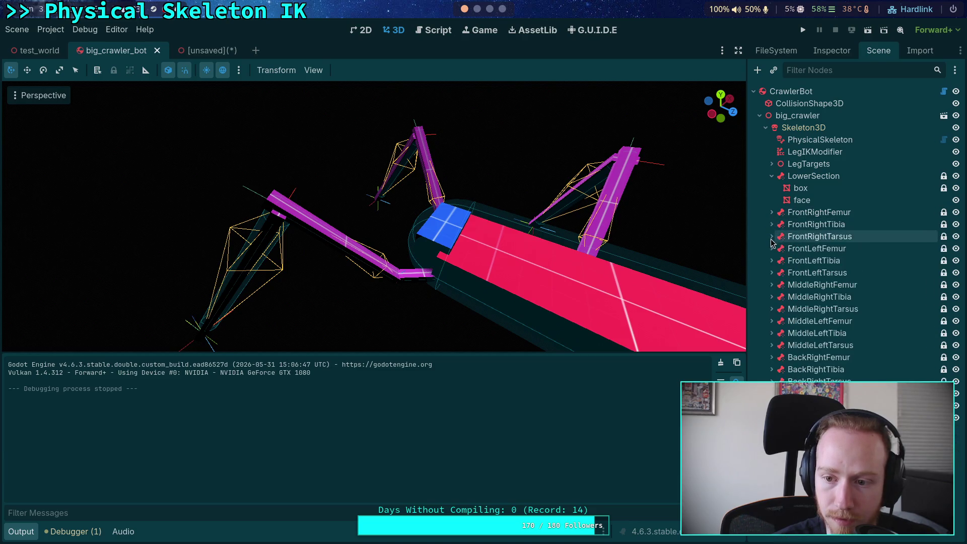
{"action": "left_click", "coordinate": [771, 248]}
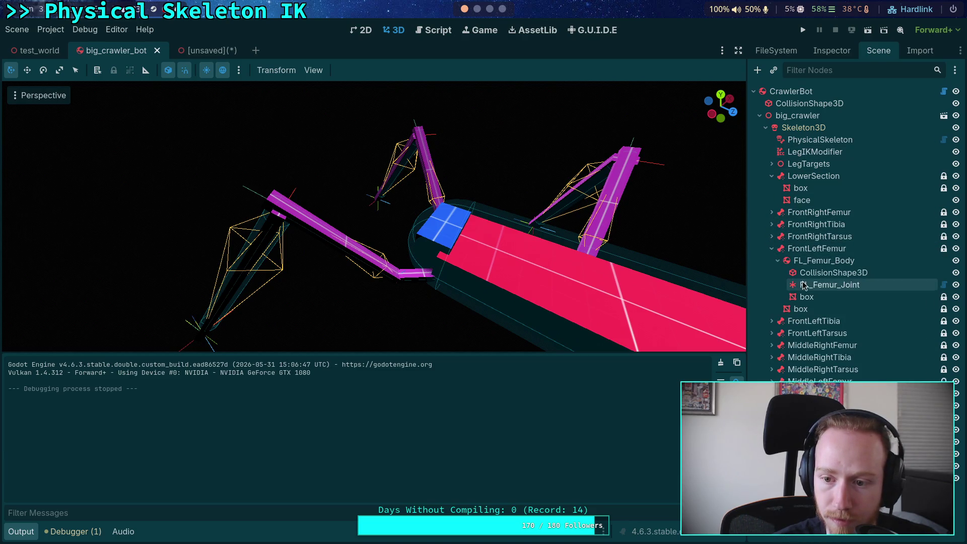
{"action": "left_click", "coordinate": [829, 284]}
Look through FL_Femur_Joint's Angular Limit and Angular Motor settings.
{"action": "left_click", "coordinate": [822, 56]}
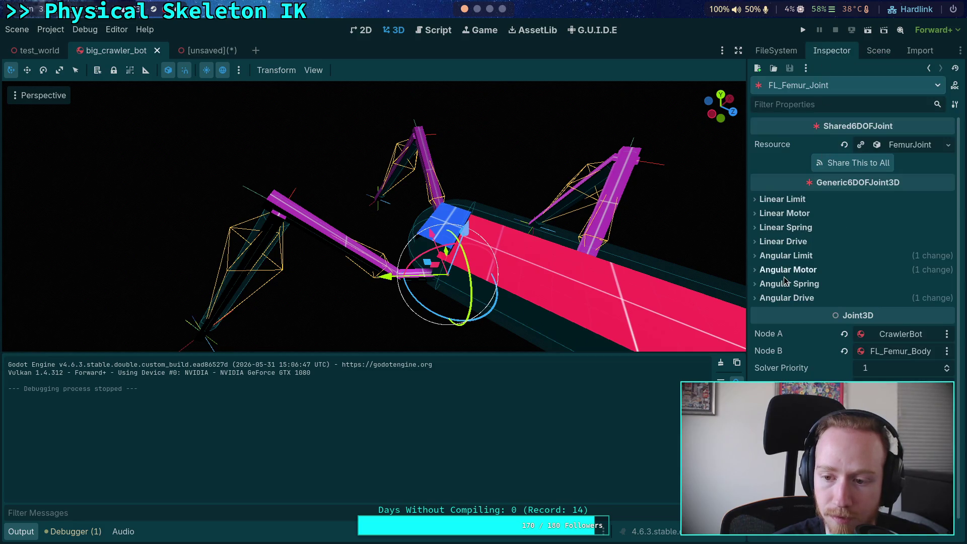
{"action": "left_click", "coordinate": [785, 257]}
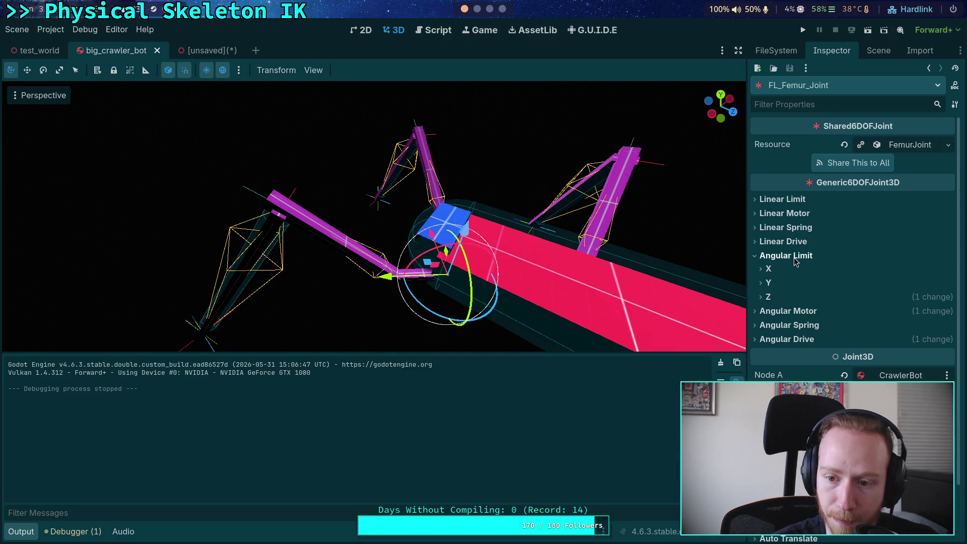
{"action": "left_click", "coordinate": [765, 296]}
{"action": "left_click", "coordinate": [766, 296]}
{"action": "left_click", "coordinate": [785, 255]}
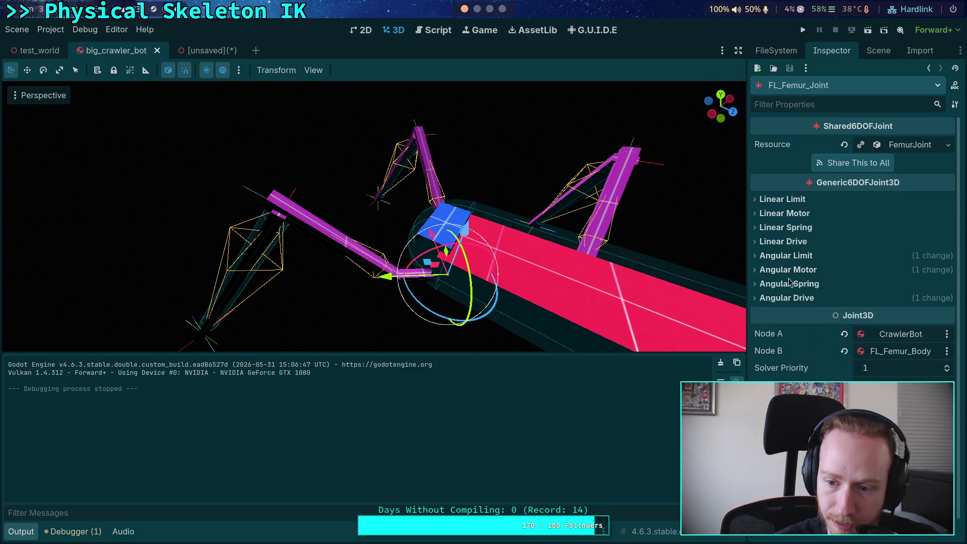
{"action": "left_click", "coordinate": [794, 270]}
{"action": "left_click", "coordinate": [794, 269]}
Expand FL_Femur_Joint's Angular Drive Z section to reveal the Torque Limit.
{"action": "left_click", "coordinate": [790, 298]}
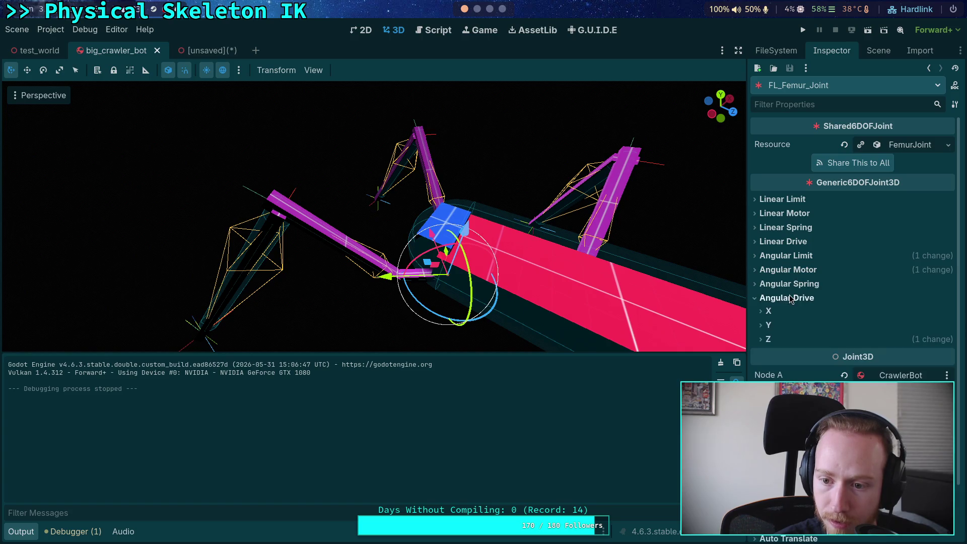
{"action": "left_click", "coordinate": [774, 339]}
{"action": "left_click", "coordinate": [773, 338]}
{"action": "left_click", "coordinate": [878, 50]}
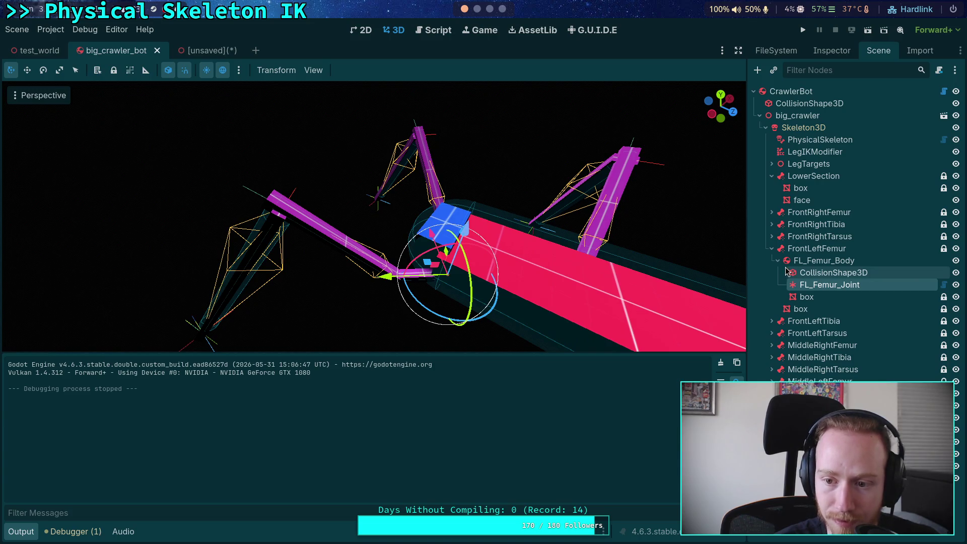
{"action": "left_click", "coordinate": [821, 55]}
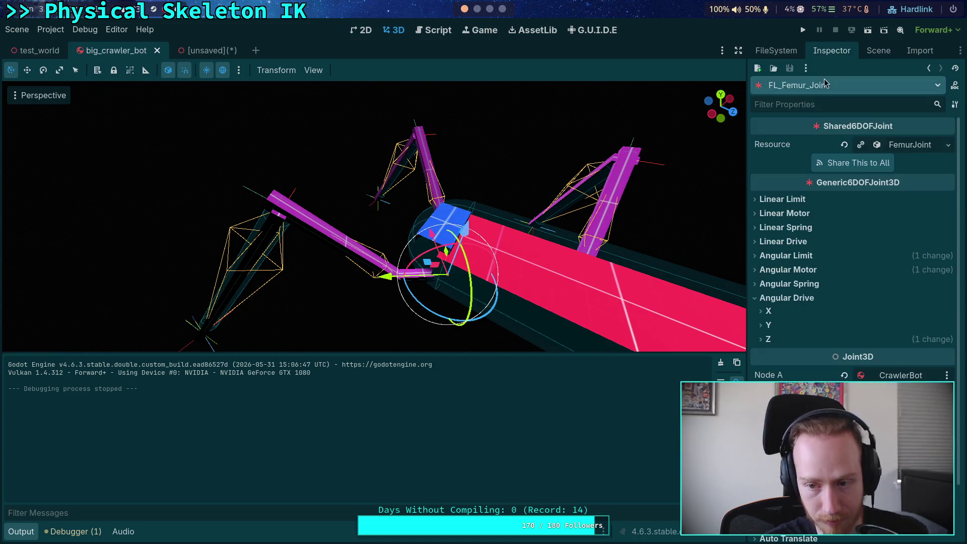
{"action": "left_click", "coordinate": [834, 335]}
Set the femur joint's Angular Drive Z Torque Limit to 20.
{"action": "left_click", "coordinate": [913, 356]}
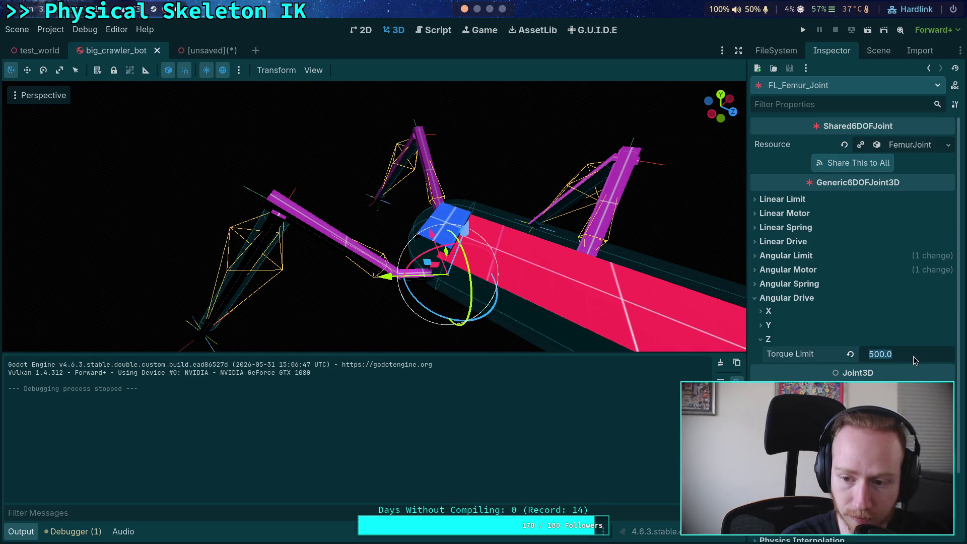
{"action": "type", "text": "50"}
{"action": "key", "text": "Return"}
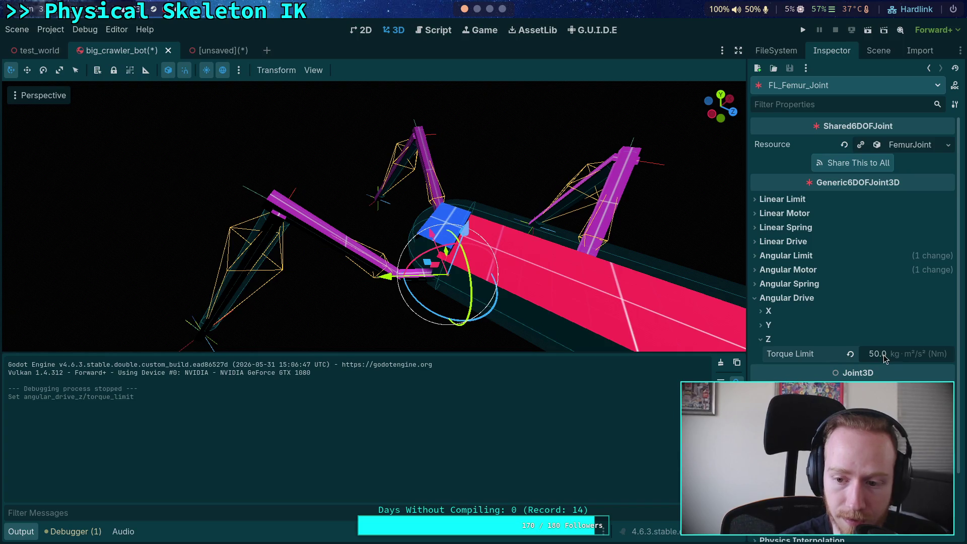
{"action": "left_click", "coordinate": [892, 355]}
{"action": "type", "text": "20"}
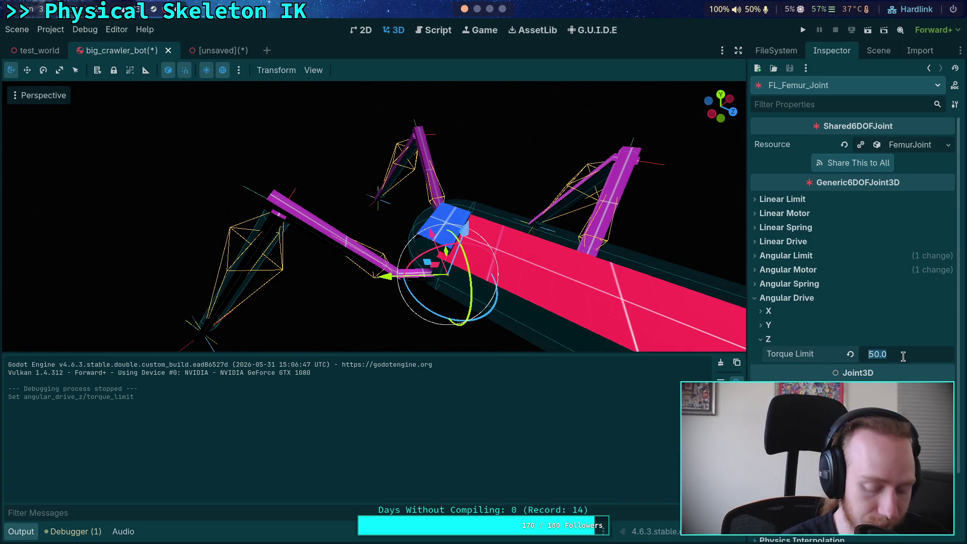
{"action": "key", "text": "Return"}
Check the FR_Tarsus_Joint and FR_Tibia_Joint properties, then save the scene and run the project.
{"action": "left_click", "coordinate": [879, 50]}
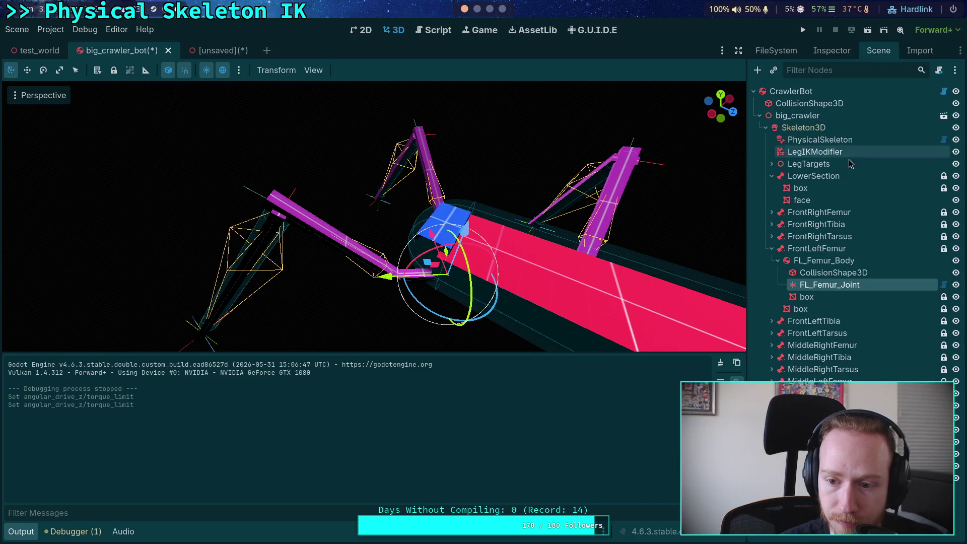
{"action": "left_click", "coordinate": [772, 236]}
{"action": "left_click", "coordinate": [830, 272]}
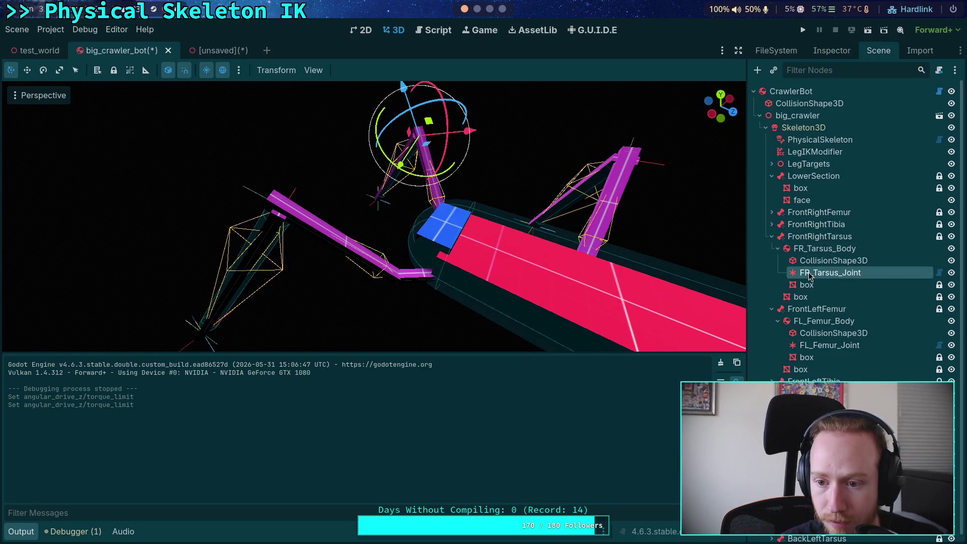
{"action": "left_click", "coordinate": [830, 50]}
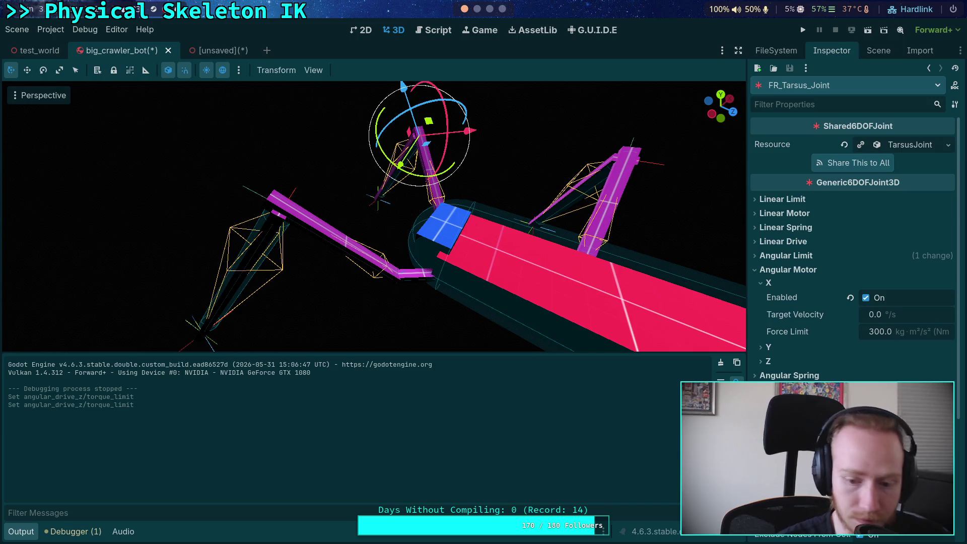
{"action": "left_click", "coordinate": [878, 50]}
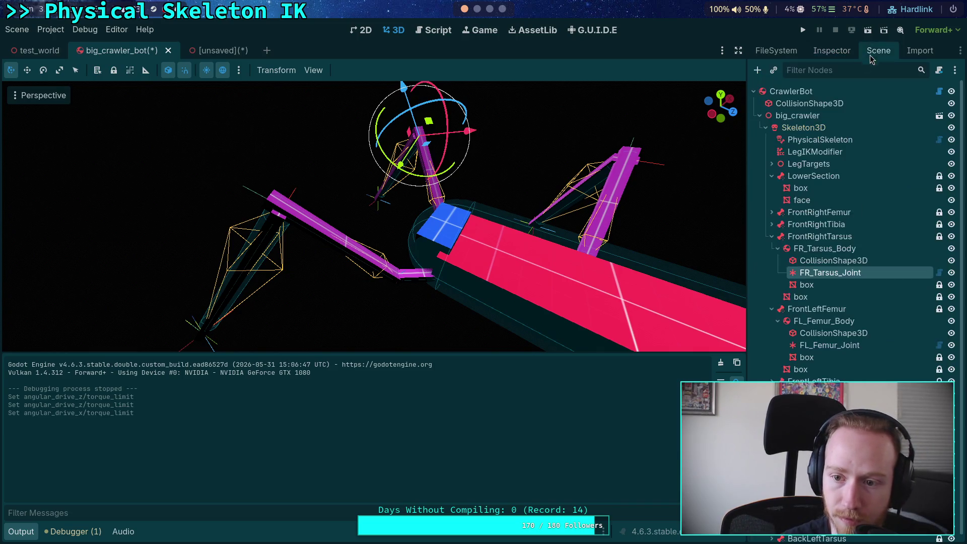
{"action": "left_click", "coordinate": [772, 224]}
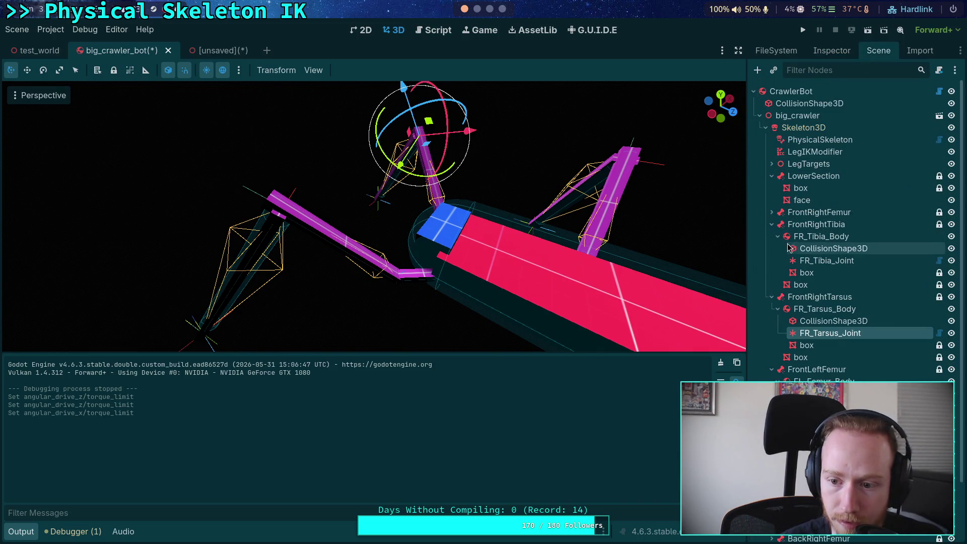
{"action": "left_click", "coordinate": [821, 260]}
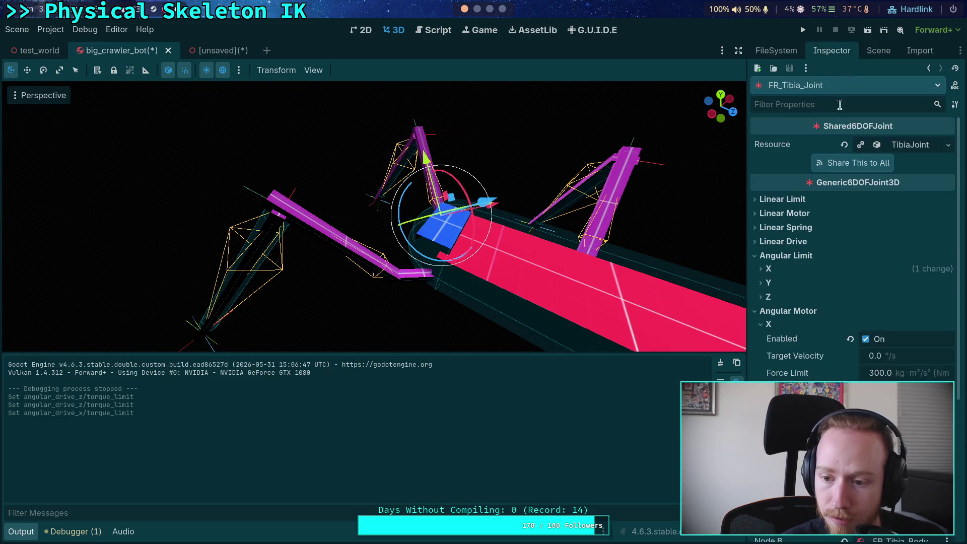
{"action": "left_click", "coordinate": [831, 51]}
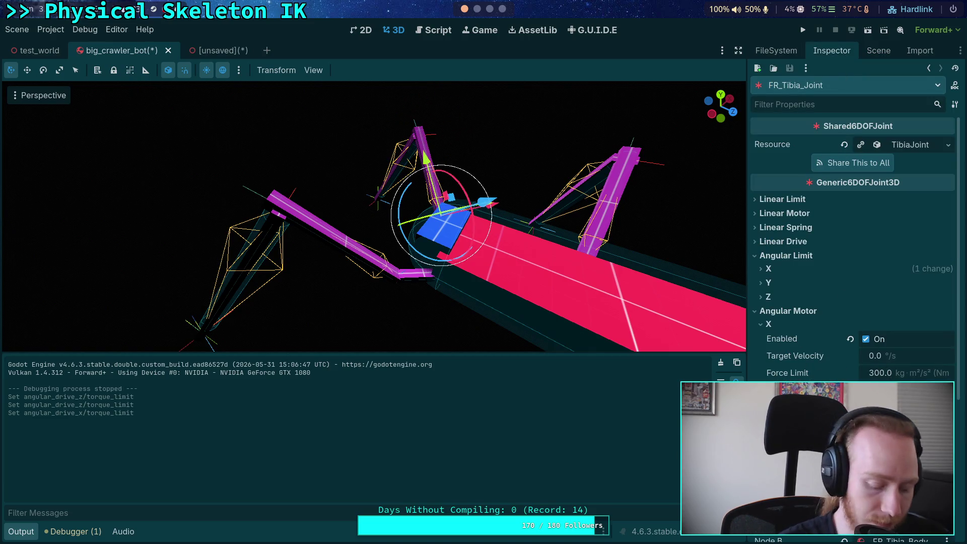
{"action": "key", "text": "ctrl+s"}
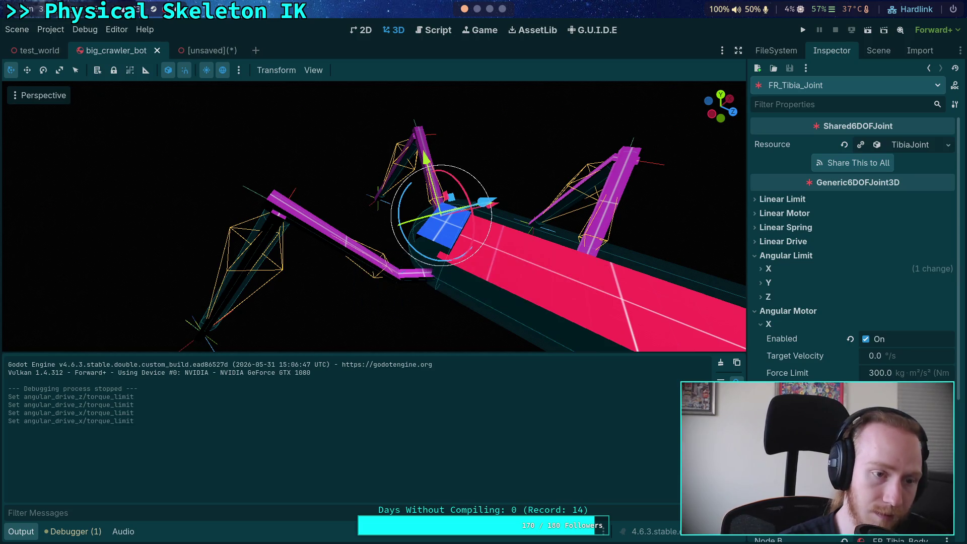
{"action": "key", "text": "F5"}
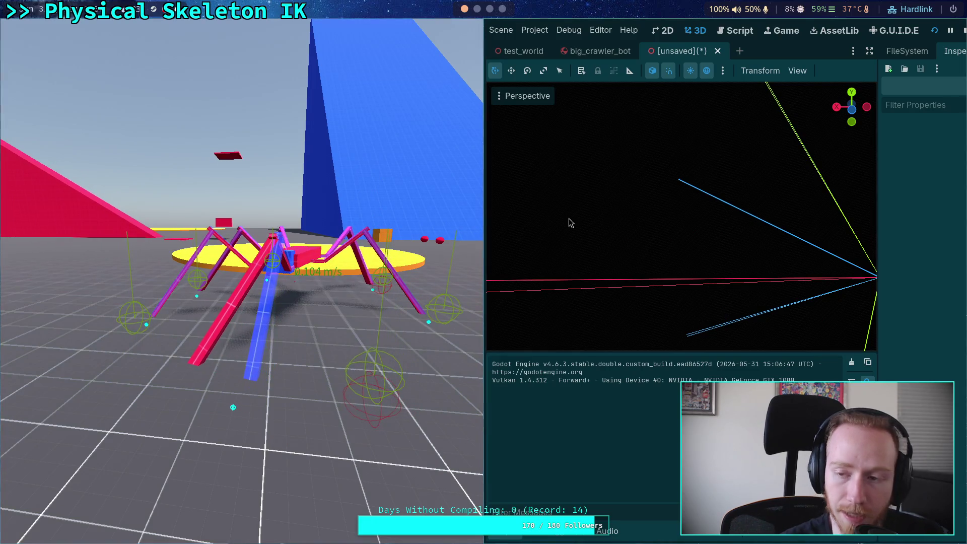
Stop the test run and return to the big_crawler_bot scene.
{"action": "left_click", "coordinate": [963, 30]}
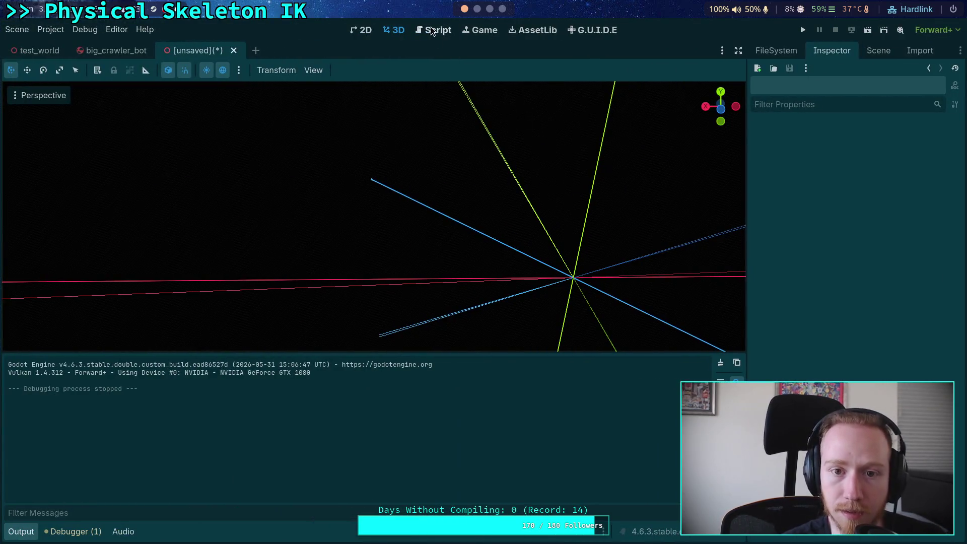
{"action": "left_click", "coordinate": [431, 30]}
Show physical_skeleton.gd, then tidy the scene tree and open FL_Tarsus_Joint's properties.
{"action": "left_click", "coordinate": [97, 51]}
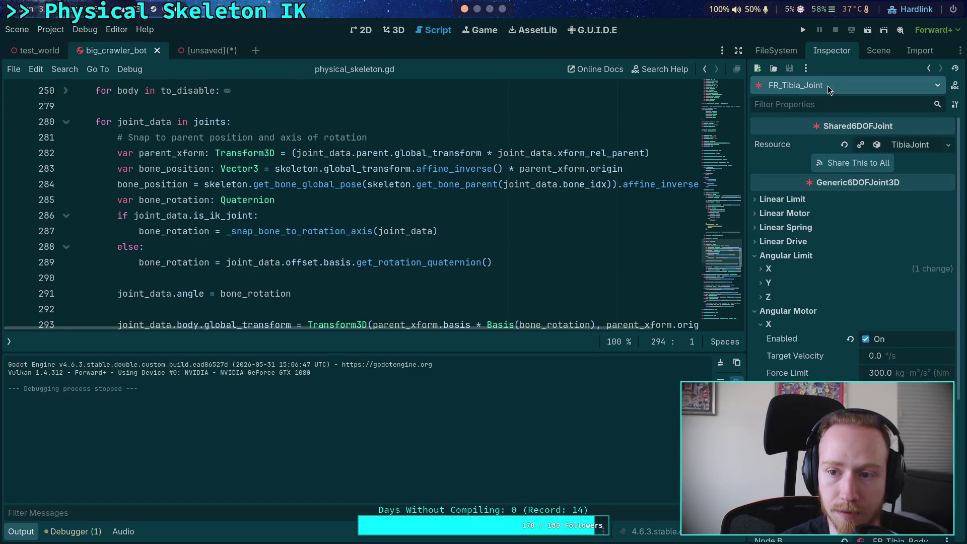
{"action": "left_click", "coordinate": [878, 50]}
{"action": "left_click", "coordinate": [771, 224]}
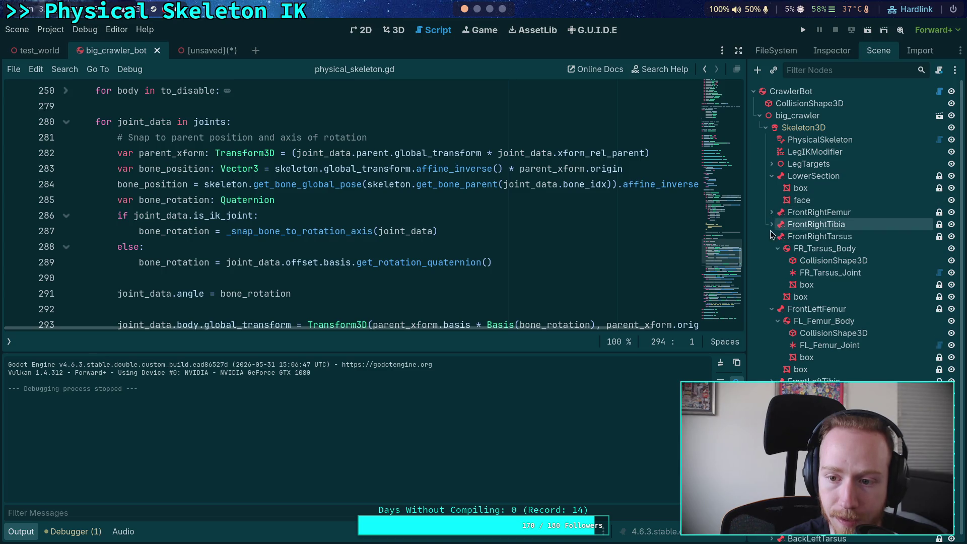
{"action": "left_click", "coordinate": [771, 236]}
{"action": "left_click", "coordinate": [771, 248]}
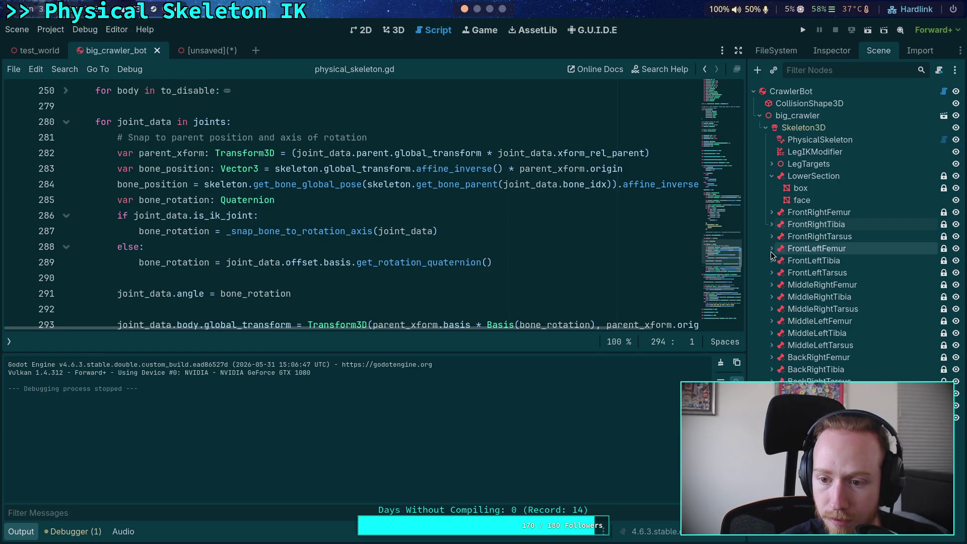
{"action": "left_click", "coordinate": [772, 272]}
{"action": "left_click", "coordinate": [778, 285]}
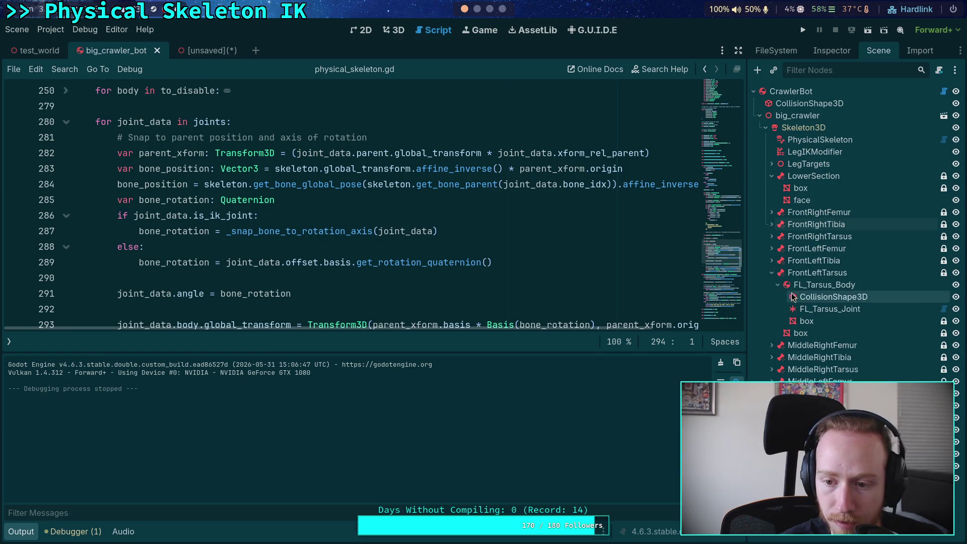
{"action": "left_click", "coordinate": [828, 309]}
{"action": "left_click", "coordinate": [831, 50]}
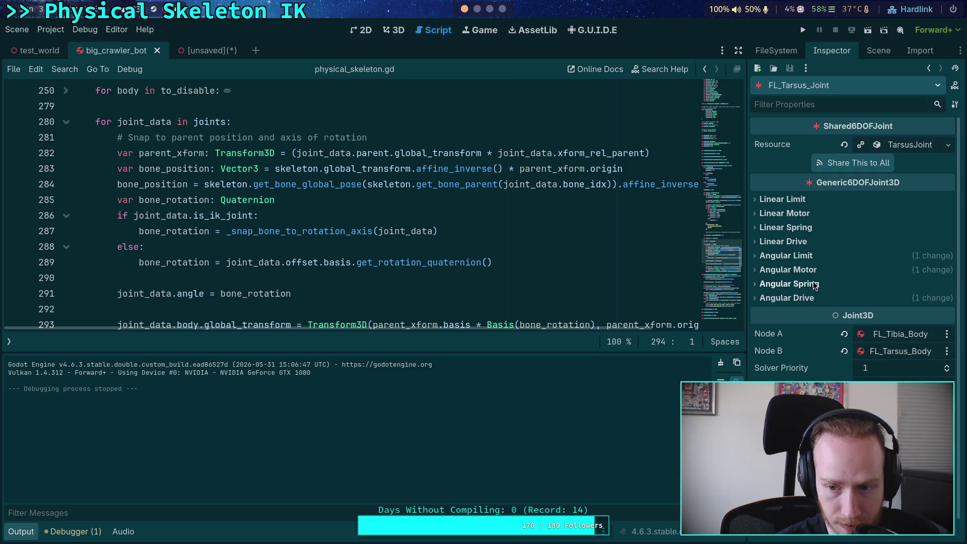
Review FL_Tarsus_Joint's angular limit and angular motor settings.
{"action": "left_click", "coordinate": [814, 256]}
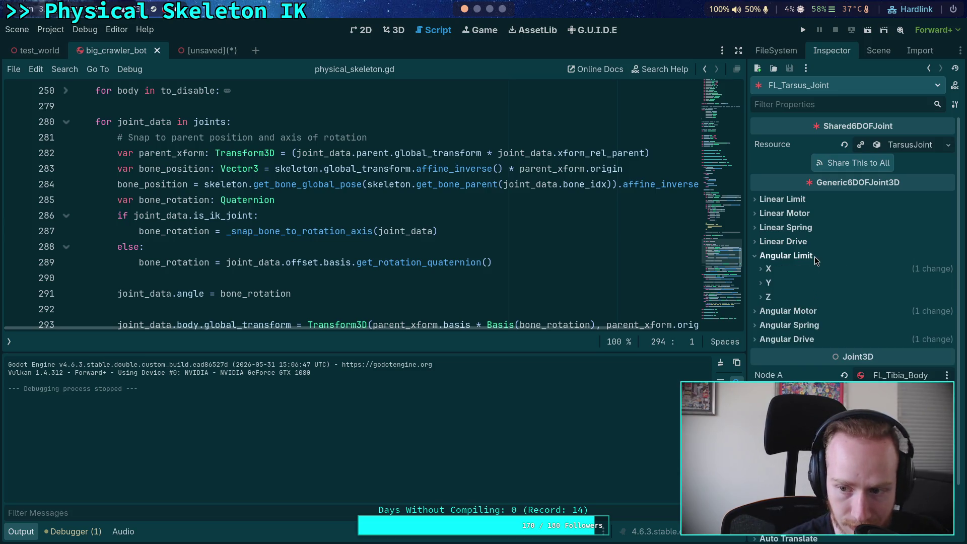
{"action": "left_click", "coordinate": [802, 311]}
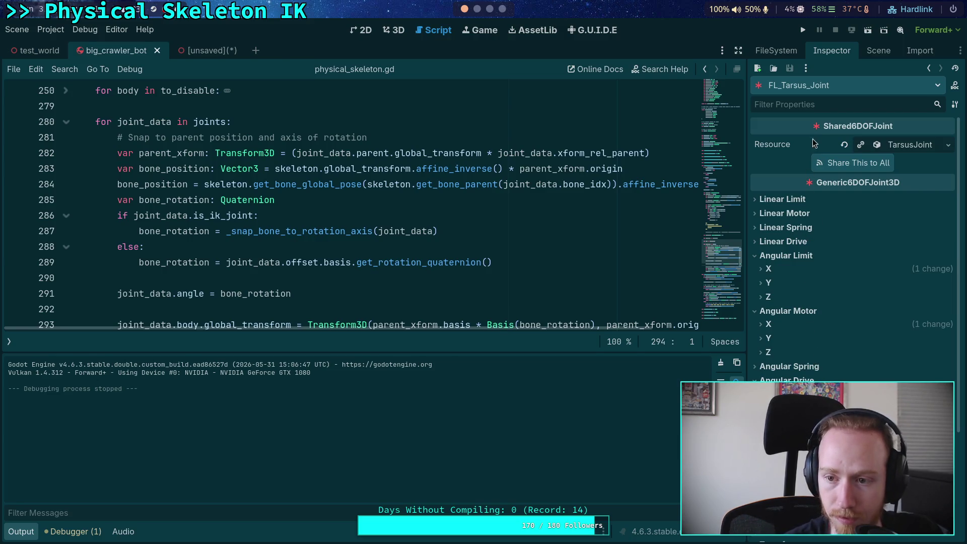
{"action": "left_click", "coordinate": [878, 50]}
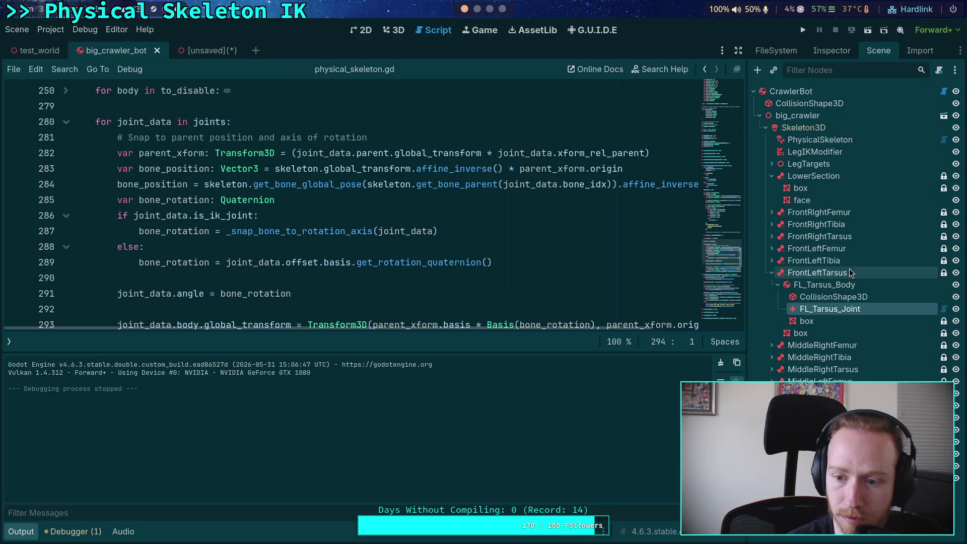
{"action": "left_click", "coordinate": [830, 50]}
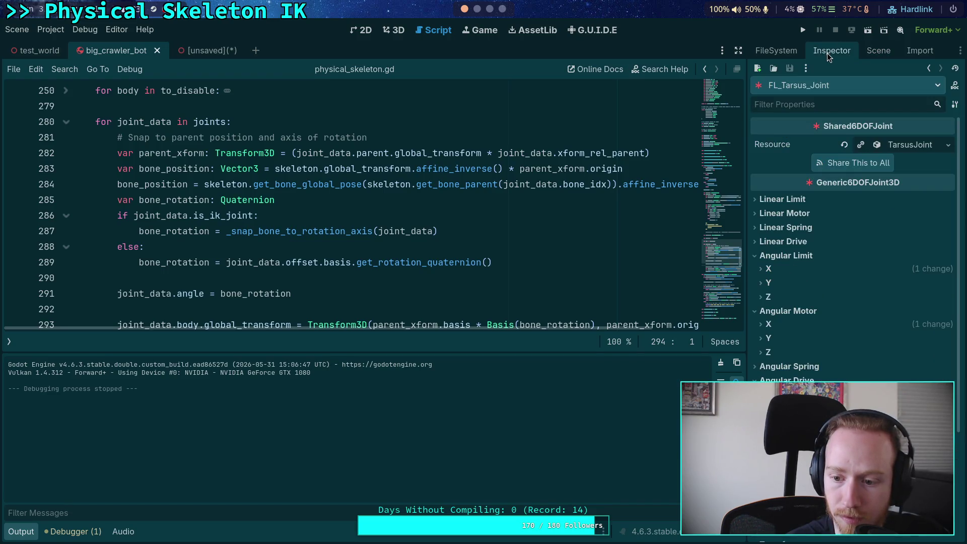
Inspect the FL_Tibia_Joint and FL_Femur_Joint properties.
{"action": "left_click", "coordinate": [867, 55]}
{"action": "left_click", "coordinate": [771, 261]}
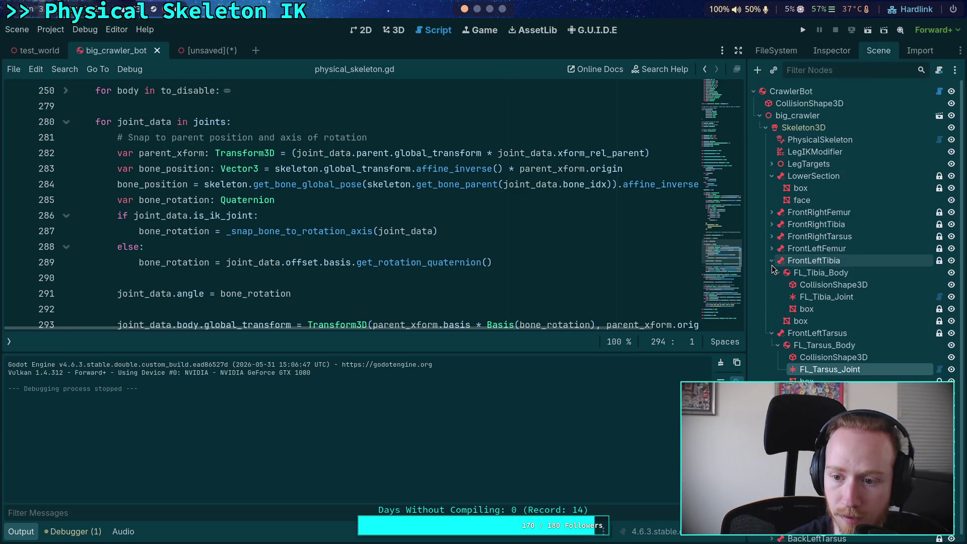
{"action": "left_click", "coordinate": [772, 248]}
{"action": "left_click", "coordinate": [826, 357]}
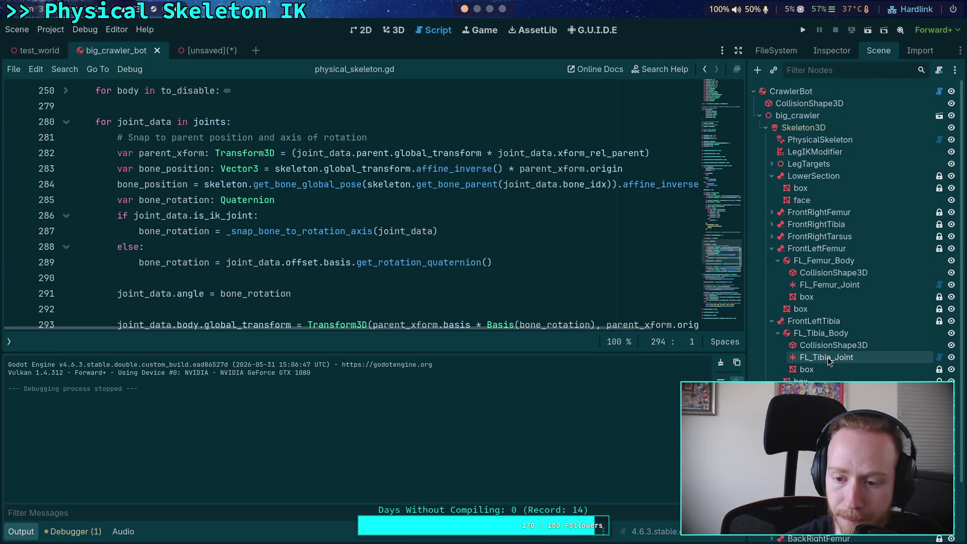
{"action": "left_click", "coordinate": [821, 52]}
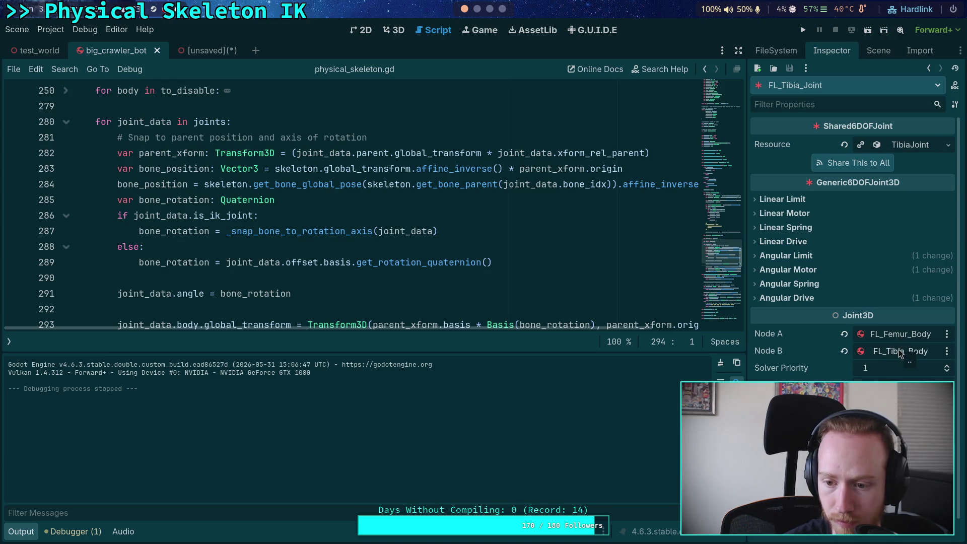
{"action": "left_click", "coordinate": [869, 52]}
{"action": "left_click", "coordinate": [824, 239]}
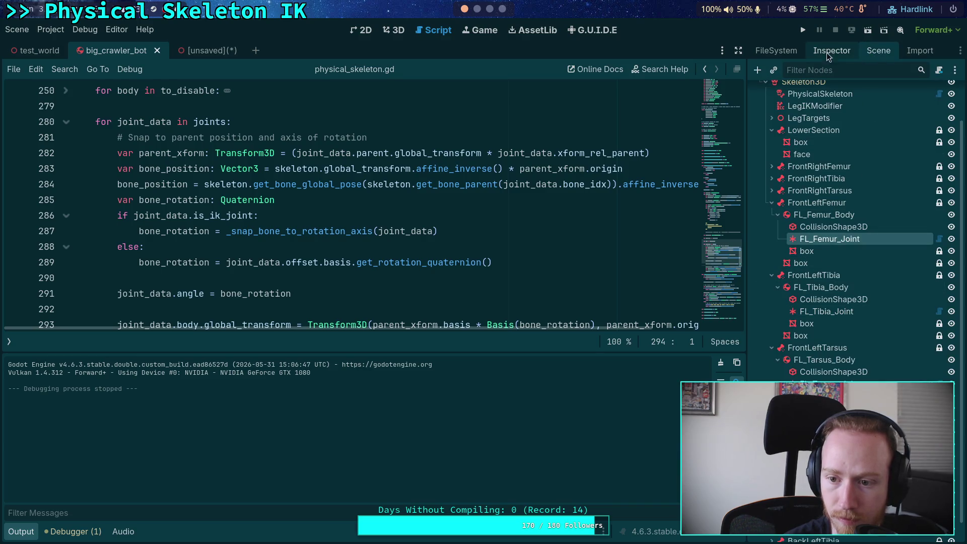
{"action": "left_click", "coordinate": [828, 48]}
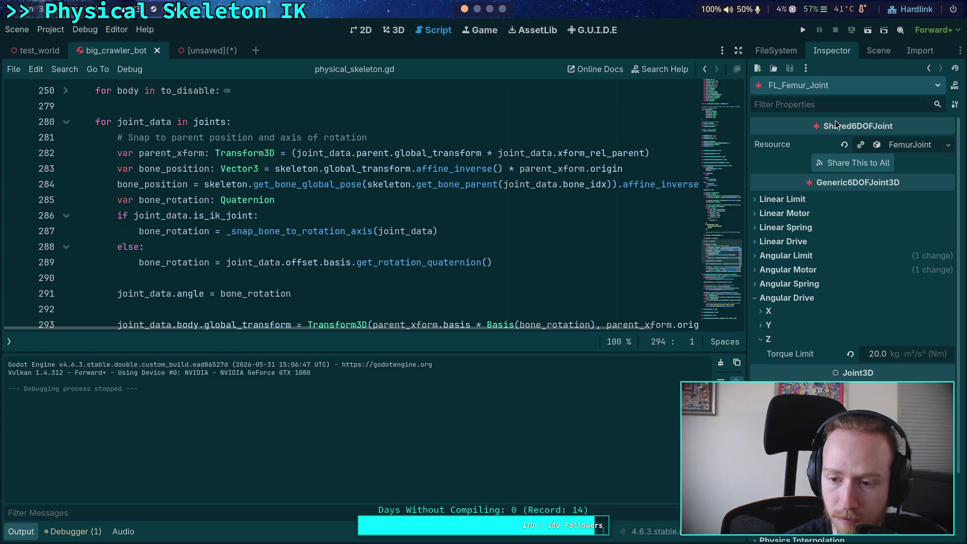
Select LegIKModifier to see Max Iterations 10, Min Distance 0.001 and target FL_Target.
{"action": "left_click", "coordinate": [867, 57]}
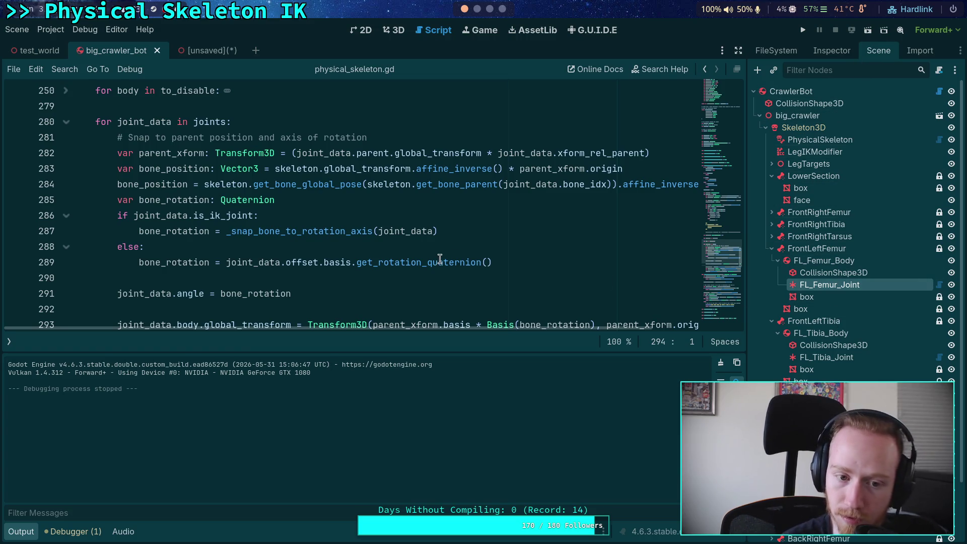
{"action": "mouse_move", "coordinate": [424, 255]}
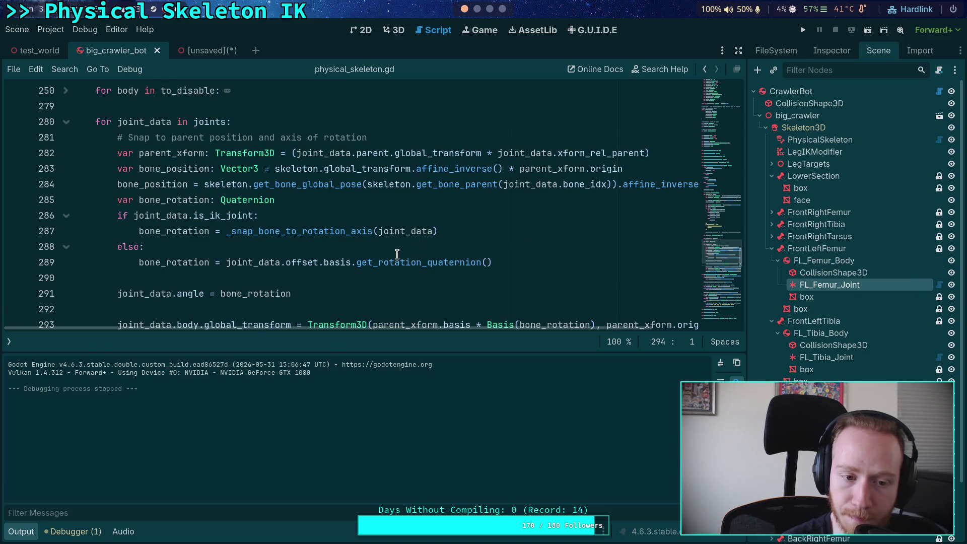
{"action": "scroll", "coordinate": [397, 254], "scroll_direction": "down", "scroll_amount": 2}
{"action": "scroll", "coordinate": [391, 245], "scroll_direction": "up", "scroll_amount": 3}
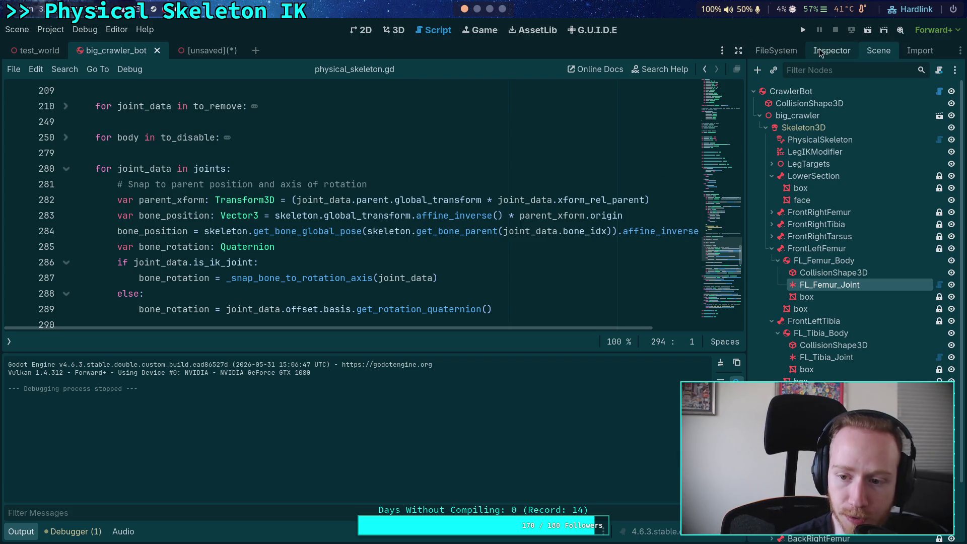
{"action": "left_click", "coordinate": [805, 152]}
Widen the Inspector and scroll through each leg's joint limits on LegIKModifier.
{"action": "left_click", "coordinate": [830, 51]}
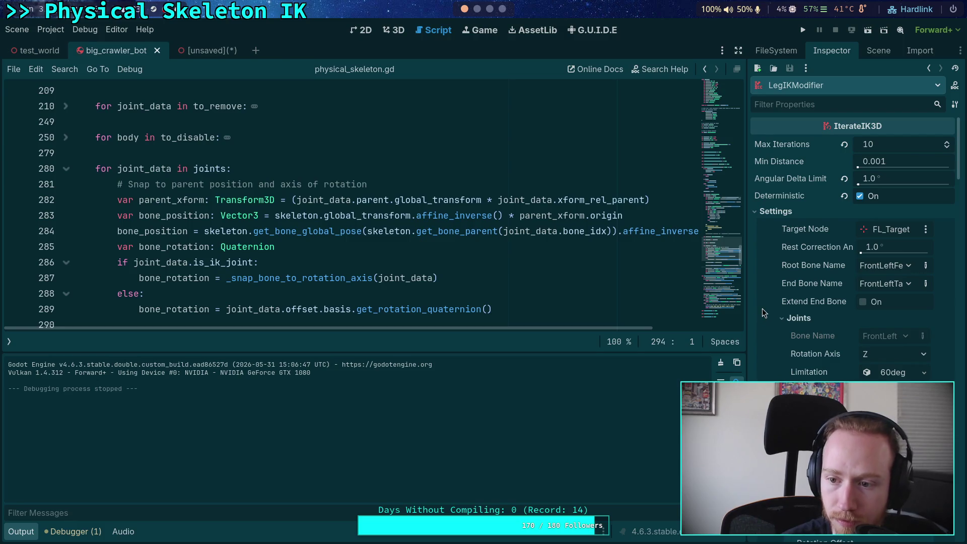
{"action": "left_click_drag", "start_coordinate": [745, 267], "coordinate": [560, 268]}
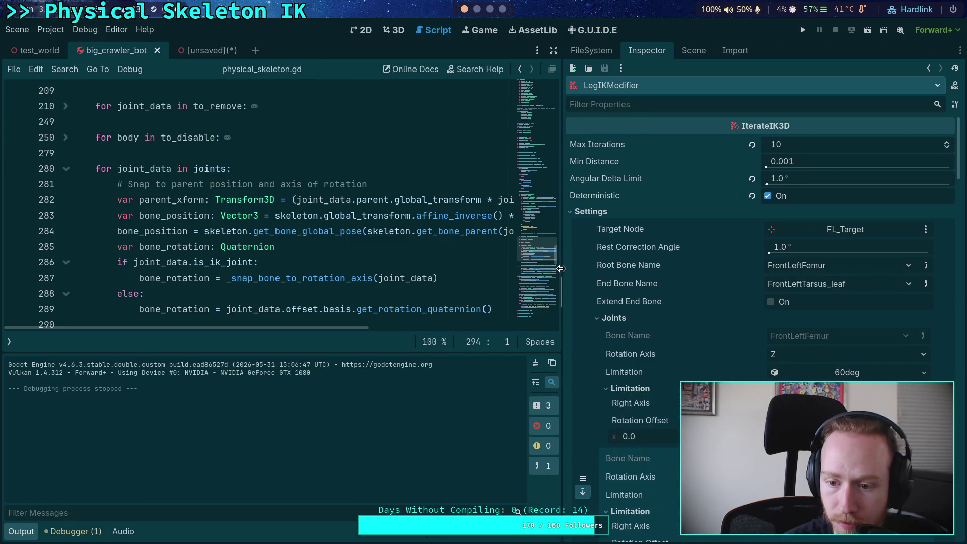
{"action": "scroll", "coordinate": [666, 312], "scroll_direction": "down", "scroll_amount": 5}
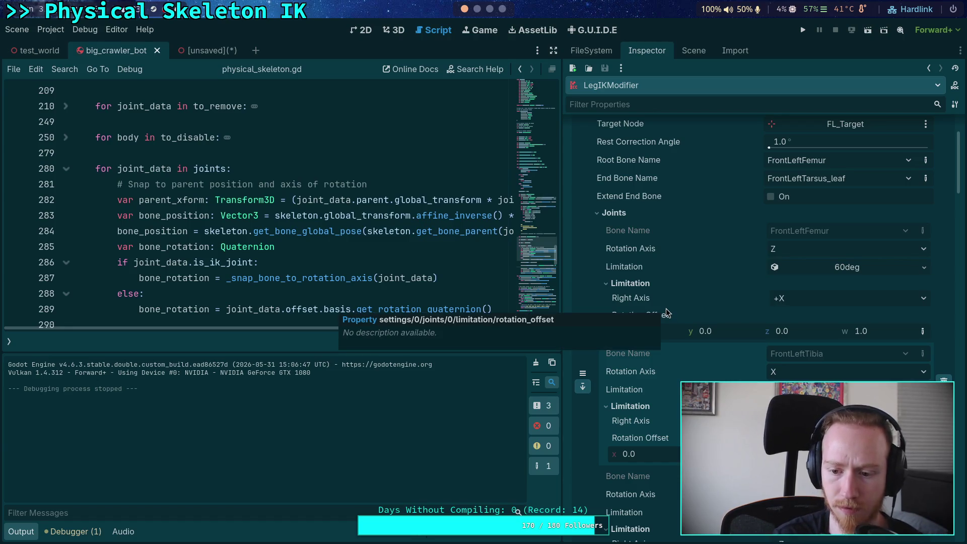
{"action": "scroll", "coordinate": [665, 308], "scroll_direction": "down", "scroll_amount": 10}
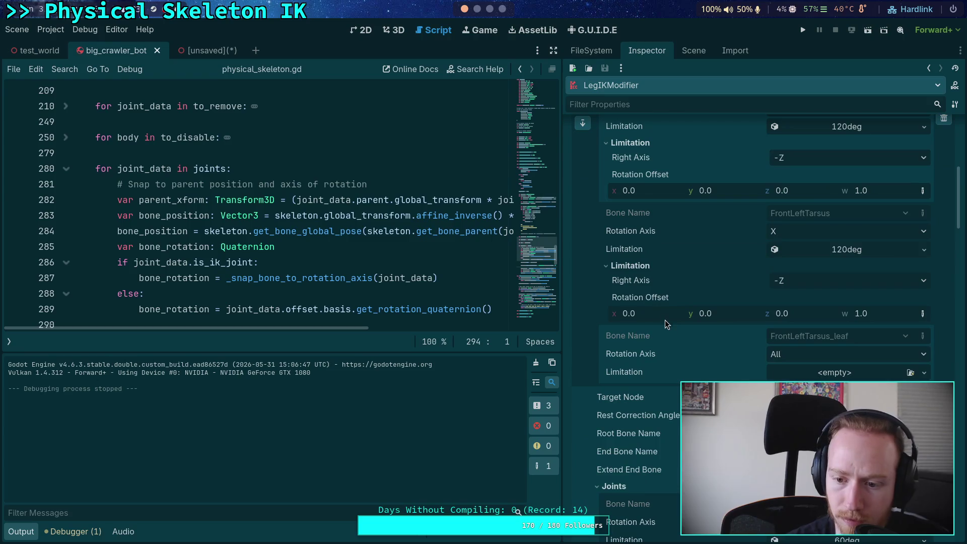
{"action": "scroll", "coordinate": [678, 339], "scroll_direction": "down", "scroll_amount": 10}
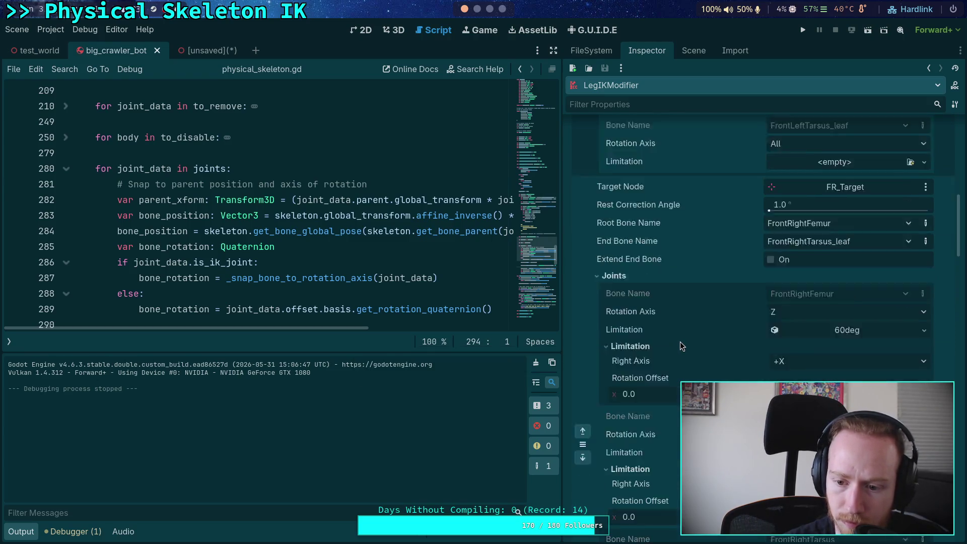
{"action": "scroll", "coordinate": [679, 341], "scroll_direction": "up", "scroll_amount": 12}
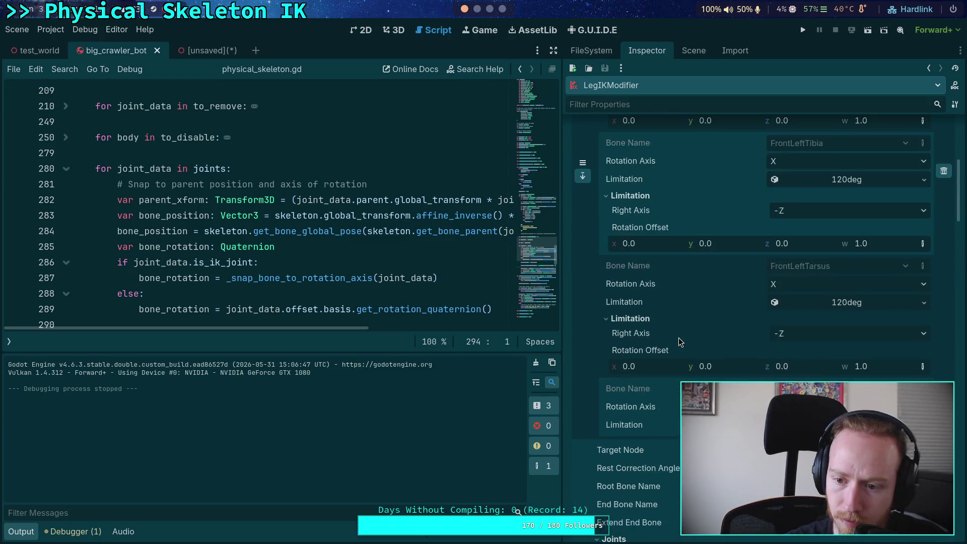
{"action": "scroll", "coordinate": [678, 342], "scroll_direction": "up", "scroll_amount": 12}
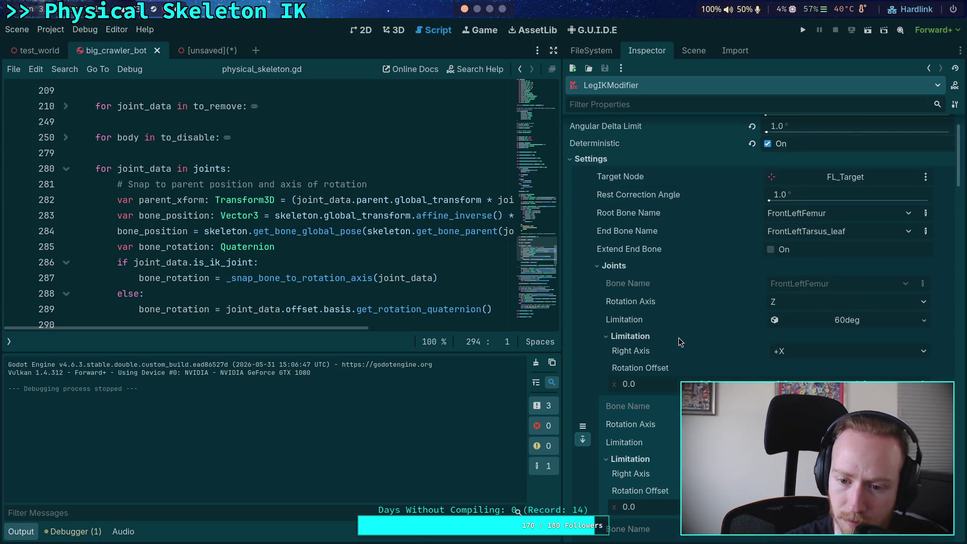
{"action": "scroll", "coordinate": [678, 338], "scroll_direction": "down", "scroll_amount": 2}
{"action": "scroll", "coordinate": [678, 338], "scroll_direction": "up", "scroll_amount": 2}
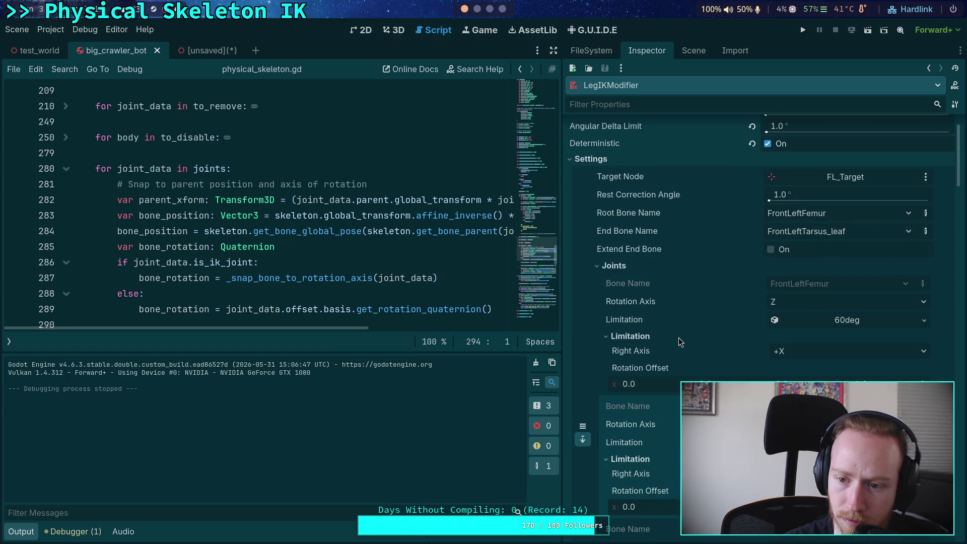
Keep FrontLeftFemur as the FL_Target leg's root bone, review the rest, and run the project.
{"action": "left_click", "coordinate": [836, 215]}
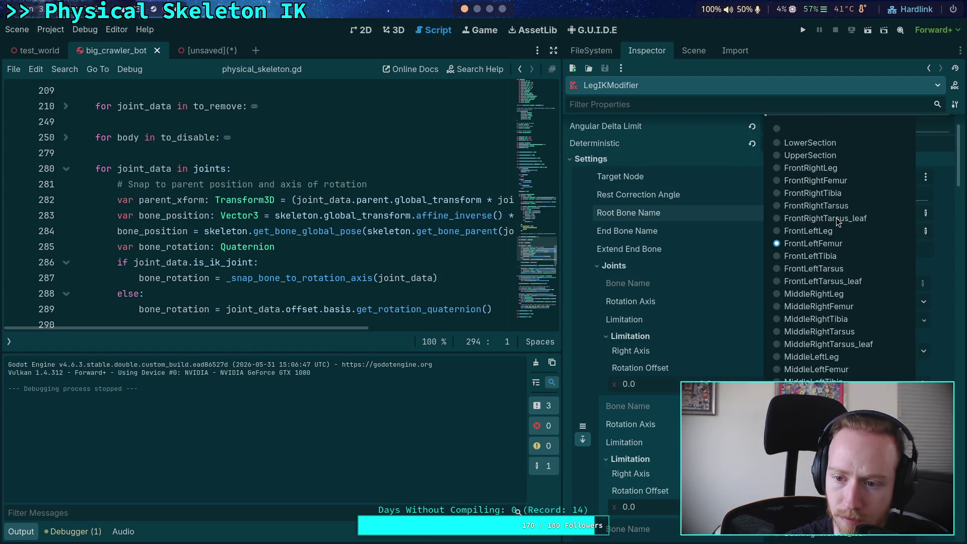
{"action": "left_click", "coordinate": [812, 245]}
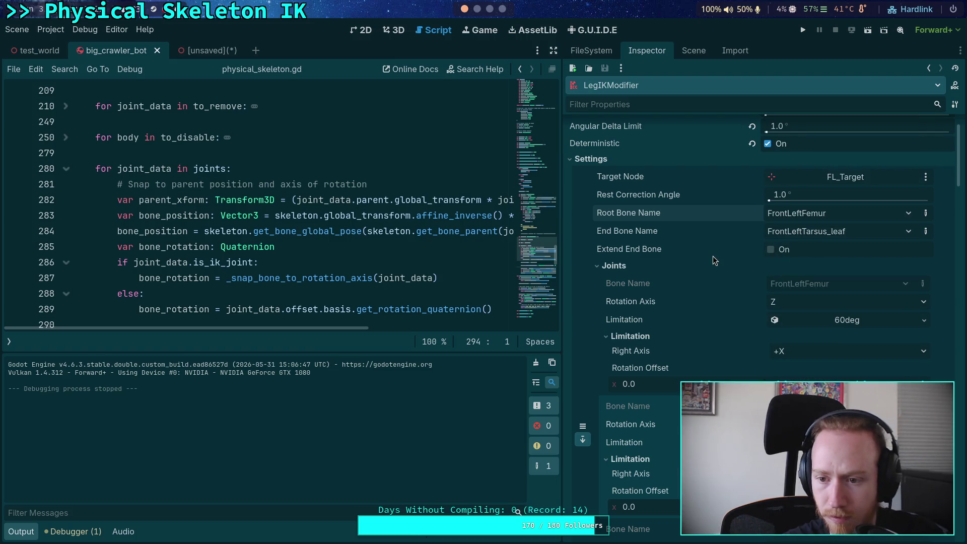
{"action": "scroll", "coordinate": [708, 262], "scroll_direction": "down", "scroll_amount": 4}
{"action": "scroll", "coordinate": [708, 262], "scroll_direction": "down", "scroll_amount": 10}
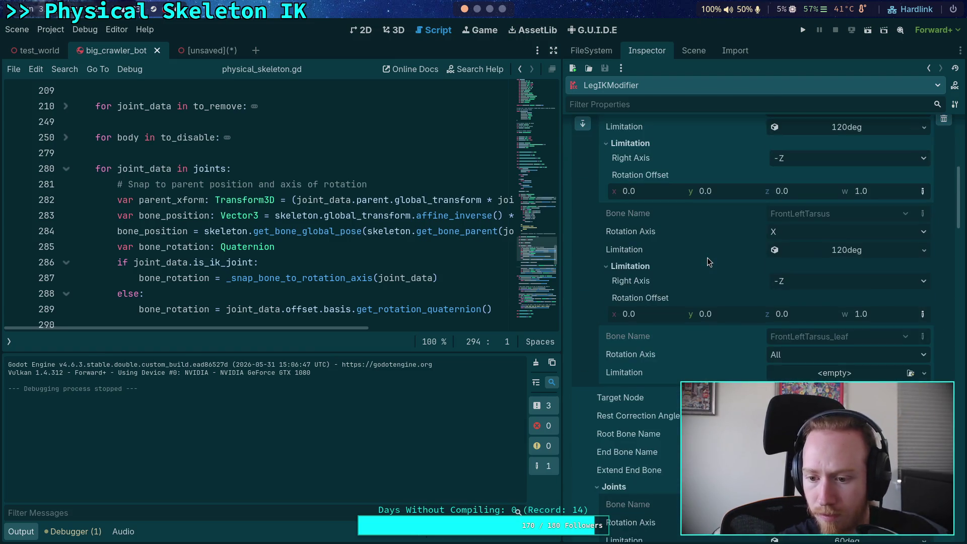
{"action": "scroll", "coordinate": [707, 258], "scroll_direction": "down", "scroll_amount": 14}
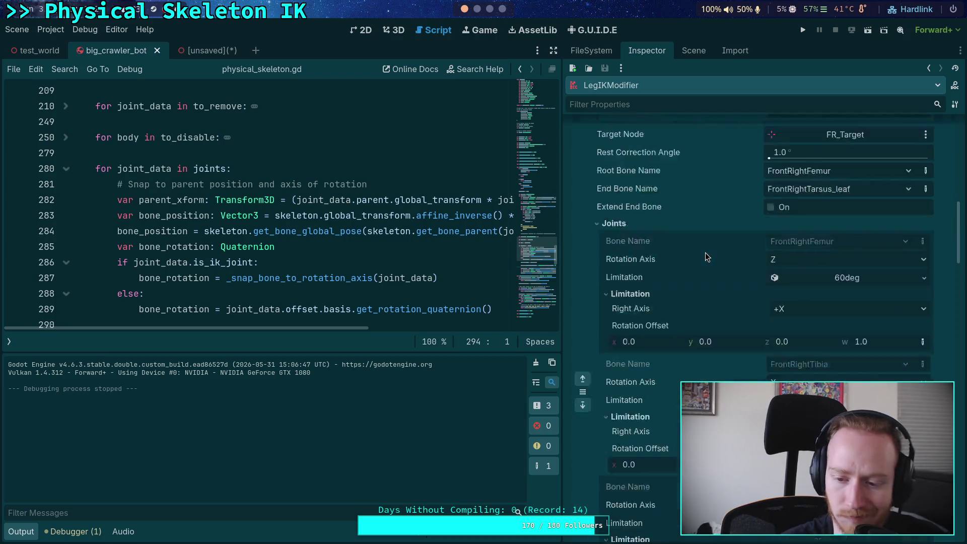
{"action": "scroll", "coordinate": [705, 250], "scroll_direction": "down", "scroll_amount": 4}
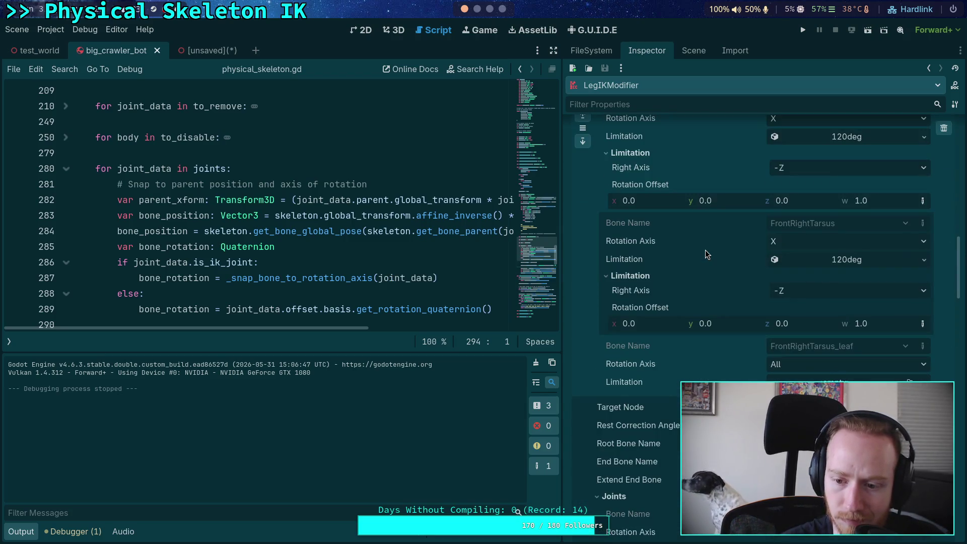
{"action": "key", "text": "F5"}
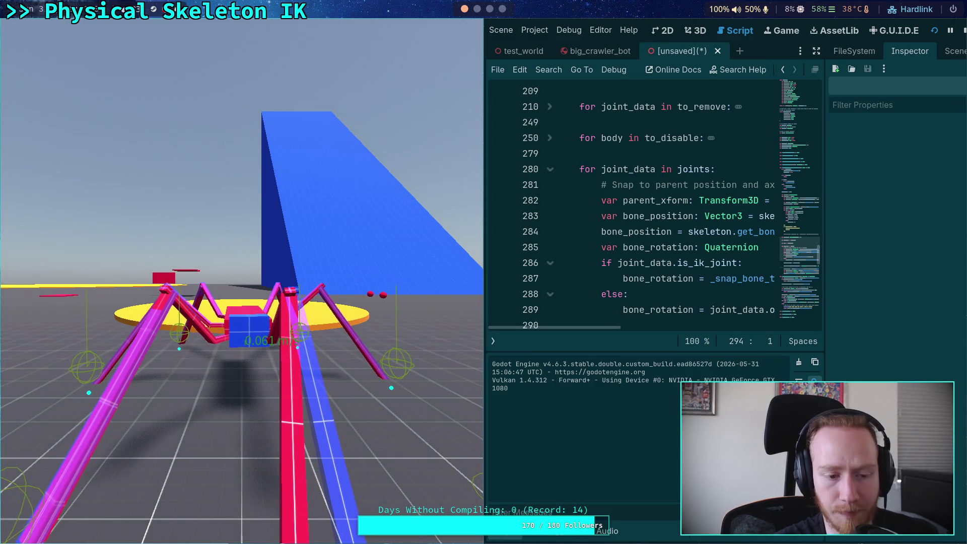
Stop the test run and close the [unsaved] scene tab with Don't Save.
{"action": "left_click", "coordinate": [962, 31]}
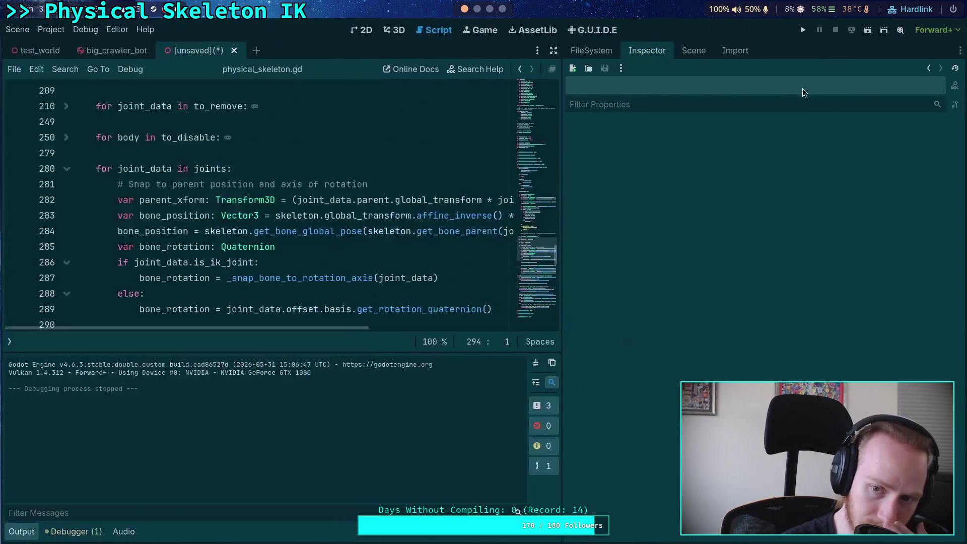
{"action": "left_click", "coordinate": [615, 53]}
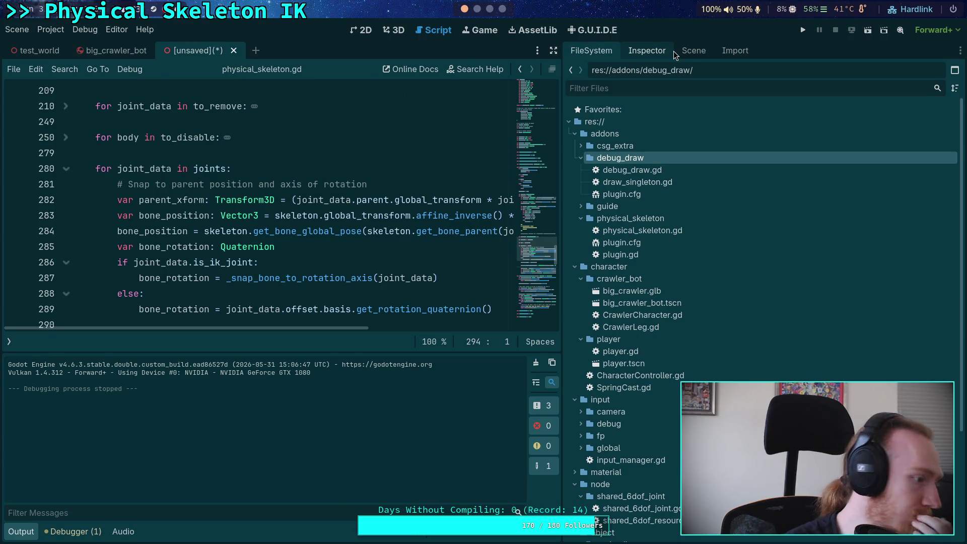
{"action": "left_click", "coordinate": [684, 50]}
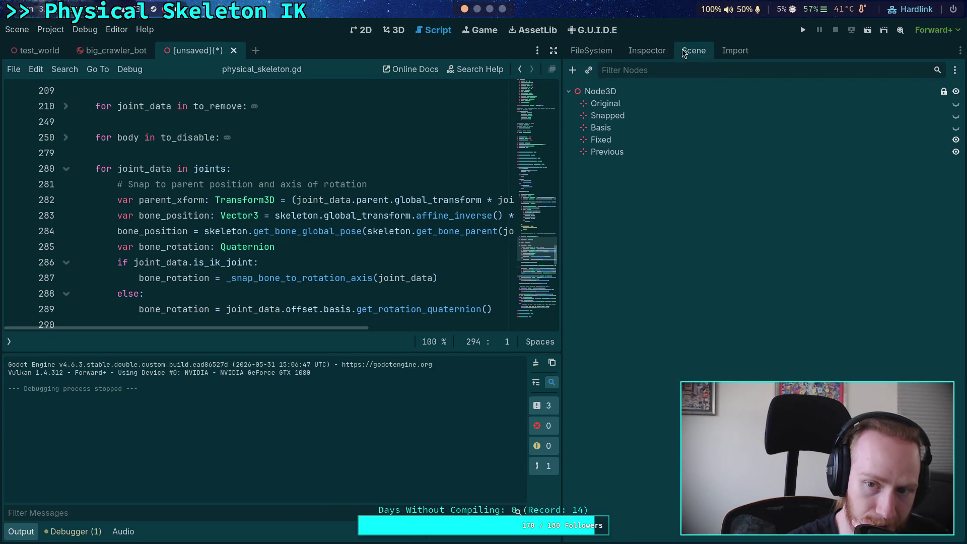
{"action": "left_click", "coordinate": [234, 50]}
{"action": "key", "text": "Return"}
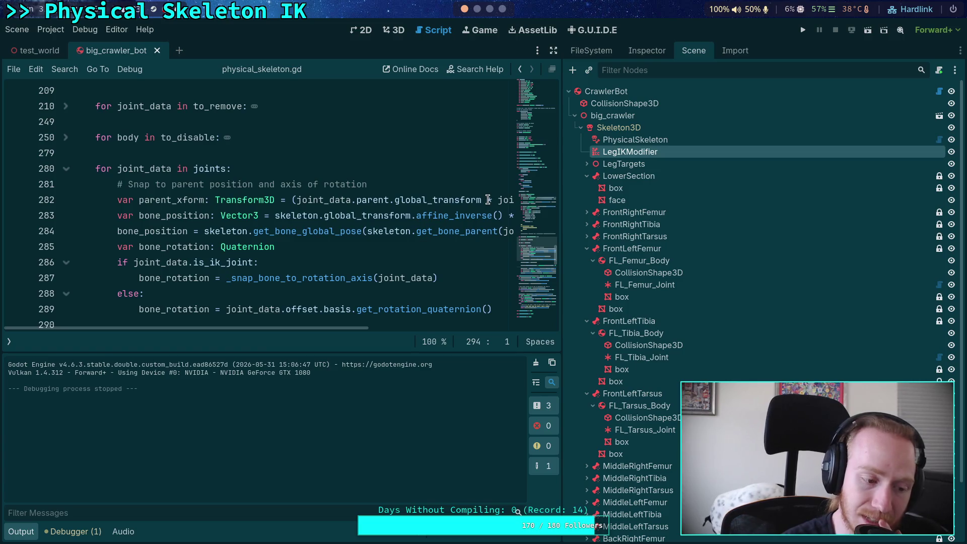
Bring back LegIKModifier's properties and reopen the FrontLeftTarsus limitation group.
{"action": "left_click", "coordinate": [650, 53]}
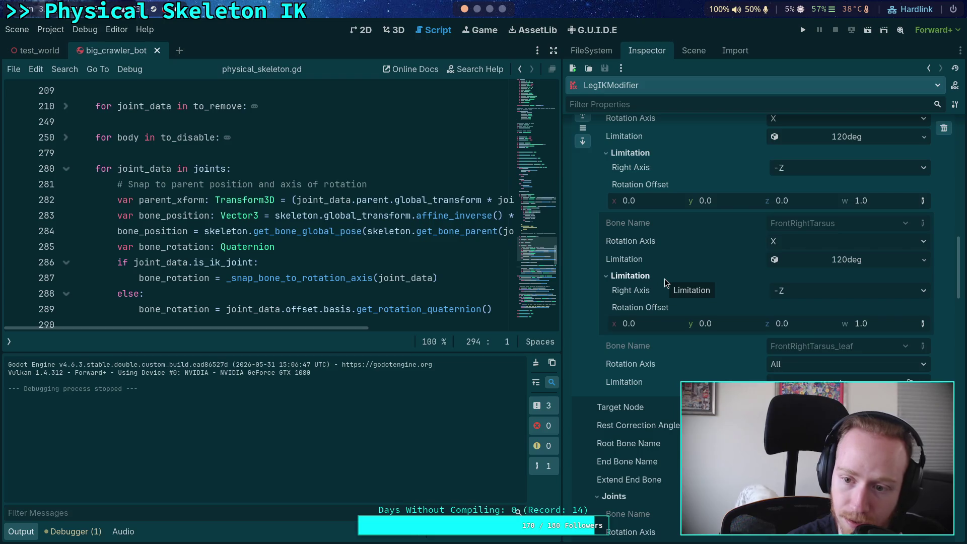
{"action": "scroll", "coordinate": [664, 279], "scroll_direction": "up", "scroll_amount": 1}
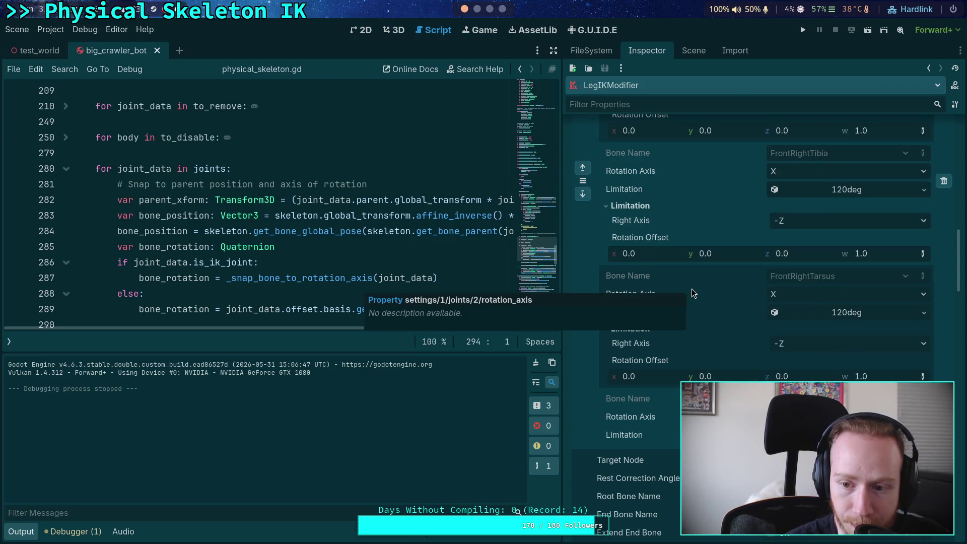
{"action": "scroll", "coordinate": [699, 290], "scroll_direction": "up", "scroll_amount": 4}
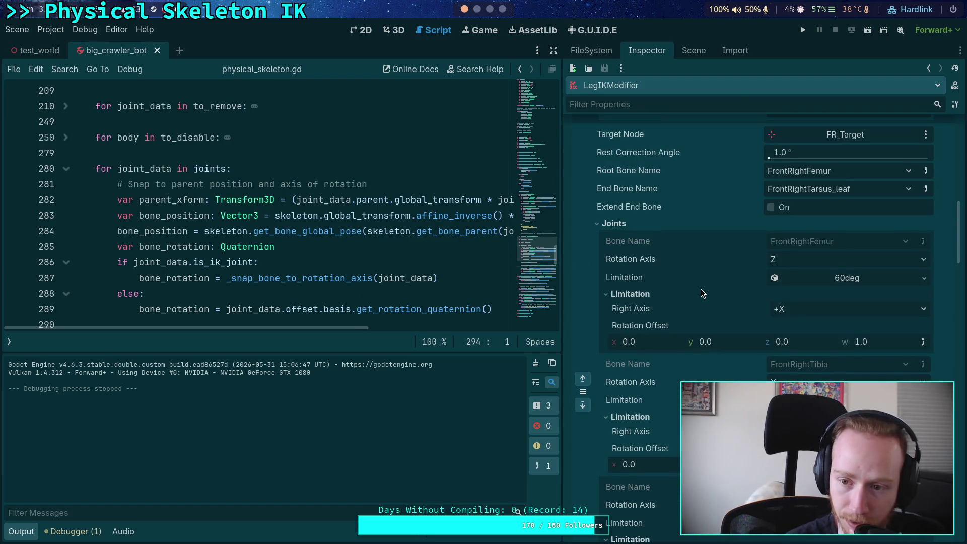
{"action": "scroll", "coordinate": [703, 294], "scroll_direction": "up", "scroll_amount": 5}
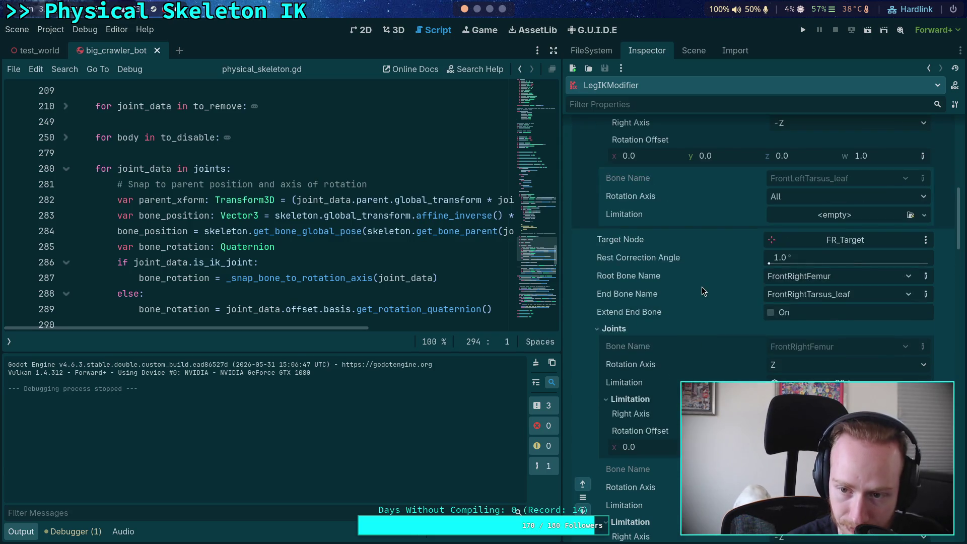
{"action": "left_click", "coordinate": [651, 267]}
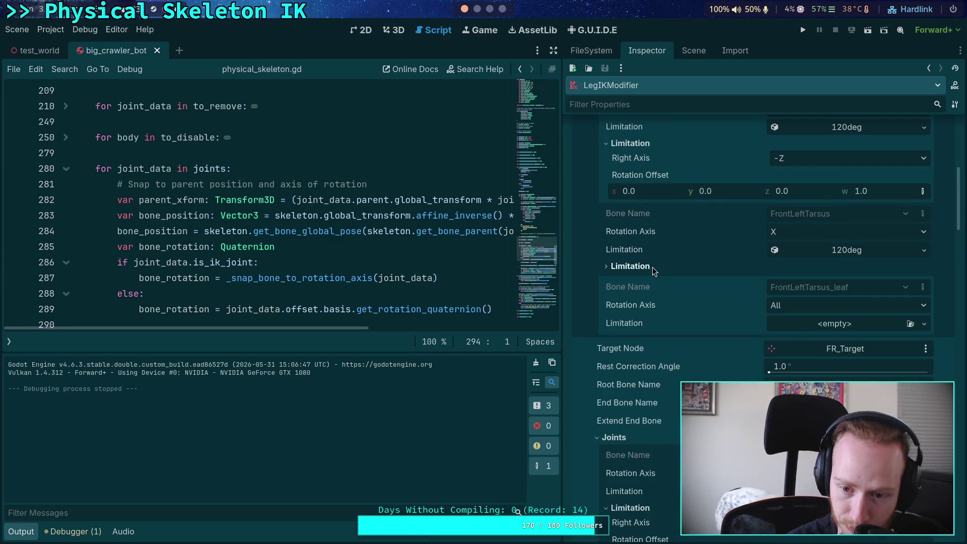
{"action": "left_click", "coordinate": [644, 268]}
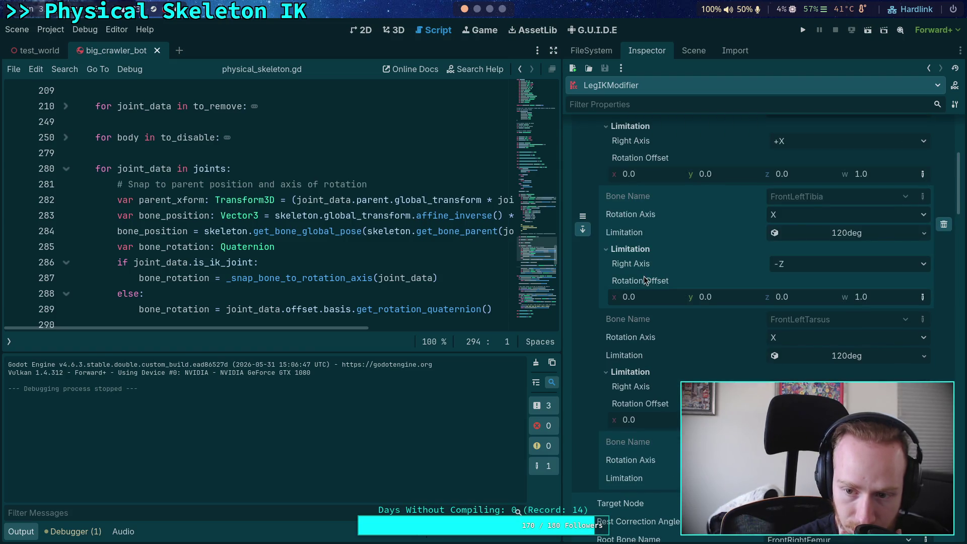
Scroll through the front-left leg's joint rotation limits in the Inspector.
{"action": "scroll", "coordinate": [645, 271], "scroll_direction": "up", "scroll_amount": 5}
{"action": "scroll", "coordinate": [645, 271], "scroll_direction": "down", "scroll_amount": 10}
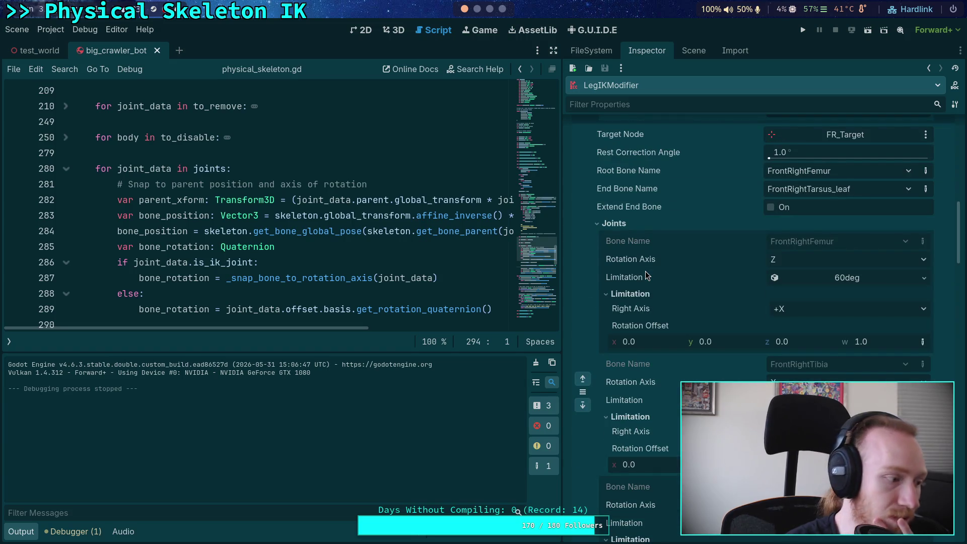
{"action": "scroll", "coordinate": [646, 267], "scroll_direction": "up", "scroll_amount": 10}
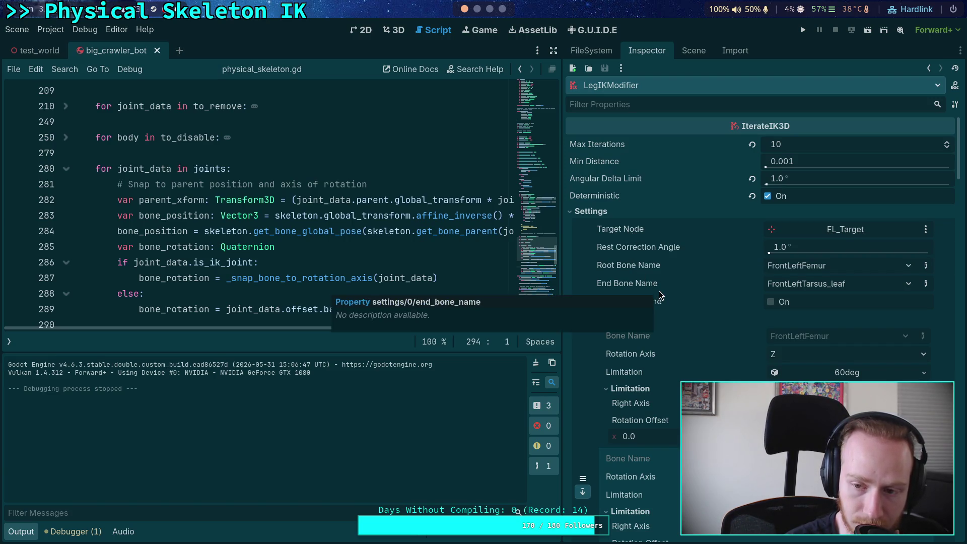
{"action": "scroll", "coordinate": [681, 320], "scroll_direction": "down", "scroll_amount": 5}
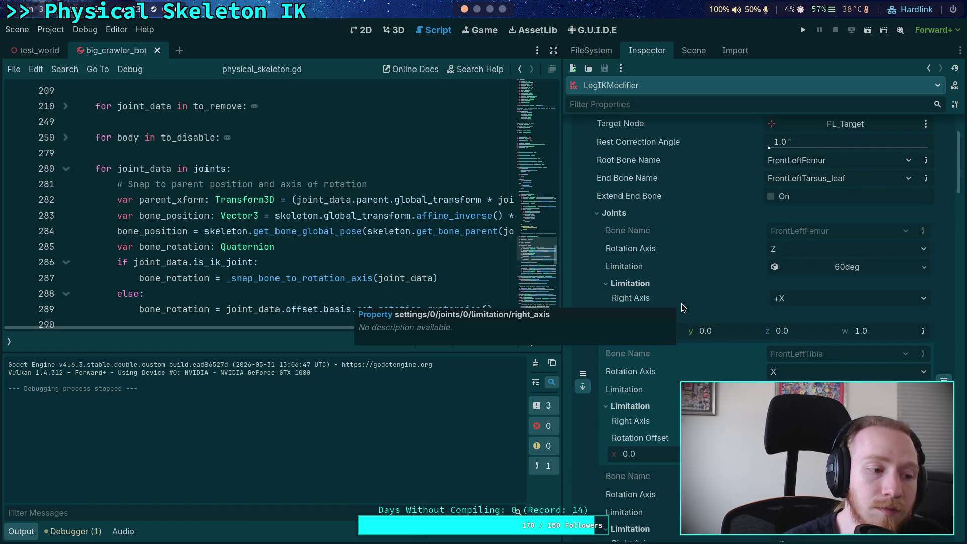
{"action": "scroll", "coordinate": [679, 297], "scroll_direction": "down", "scroll_amount": 15}
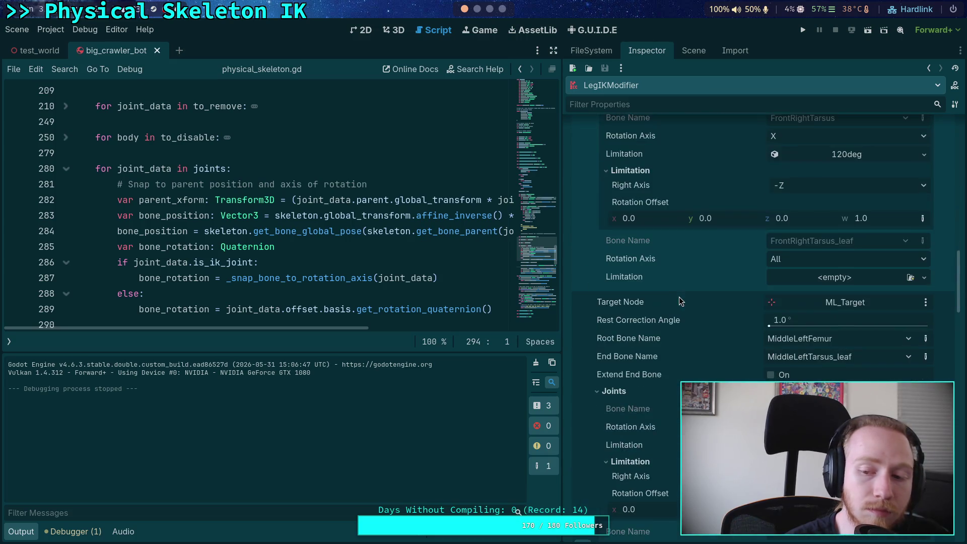
{"action": "scroll", "coordinate": [676, 292], "scroll_direction": "up", "scroll_amount": 5}
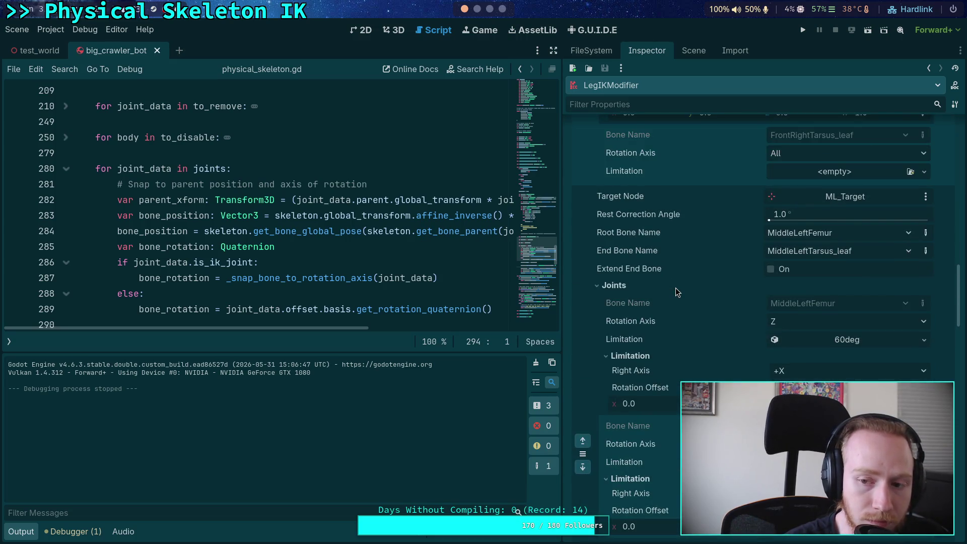
{"action": "scroll", "coordinate": [675, 288], "scroll_direction": "down", "scroll_amount": 10}
{"action": "scroll", "coordinate": [676, 288], "scroll_direction": "down", "scroll_amount": 3}
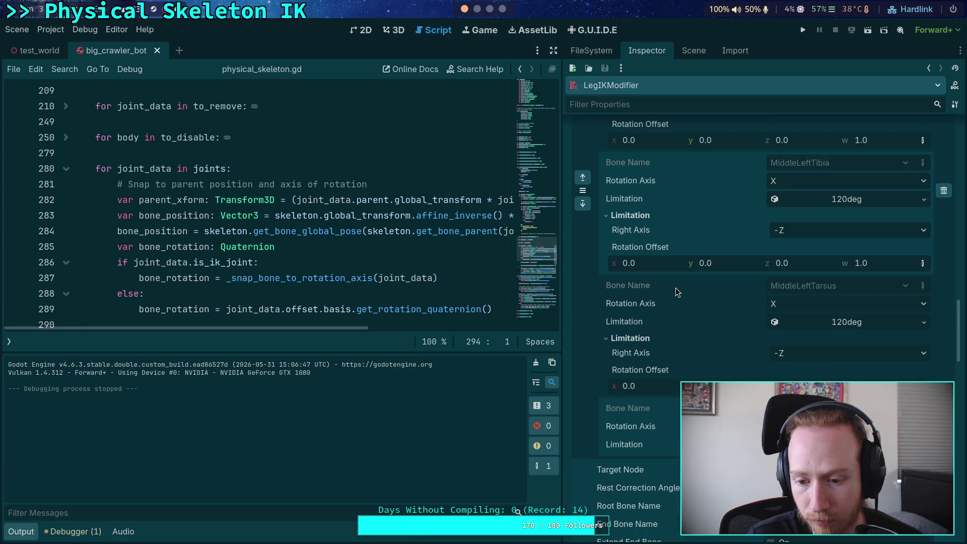
{"action": "scroll", "coordinate": [675, 288], "scroll_direction": "down", "scroll_amount": 12}
{"action": "scroll", "coordinate": [677, 288], "scroll_direction": "up", "scroll_amount": 20}
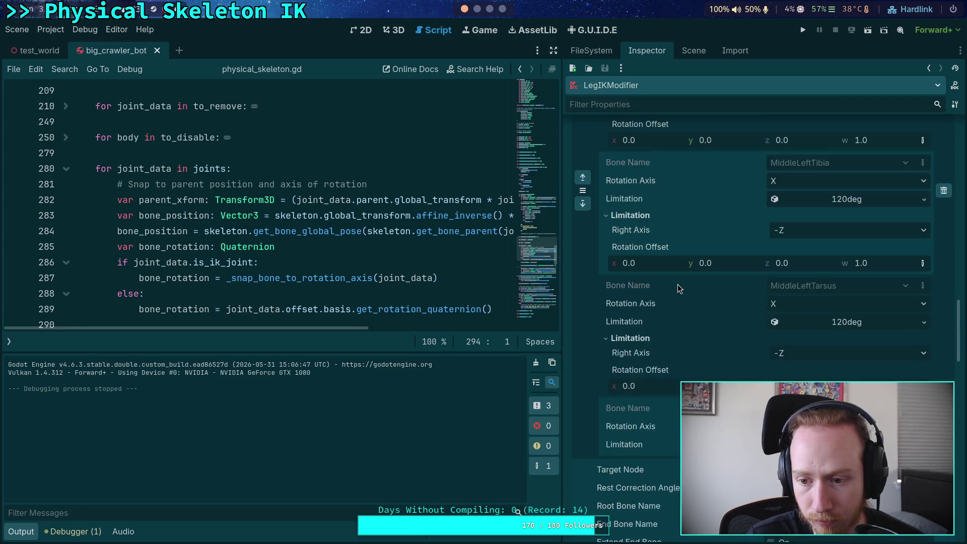
{"action": "scroll", "coordinate": [677, 287], "scroll_direction": "up", "scroll_amount": 20}
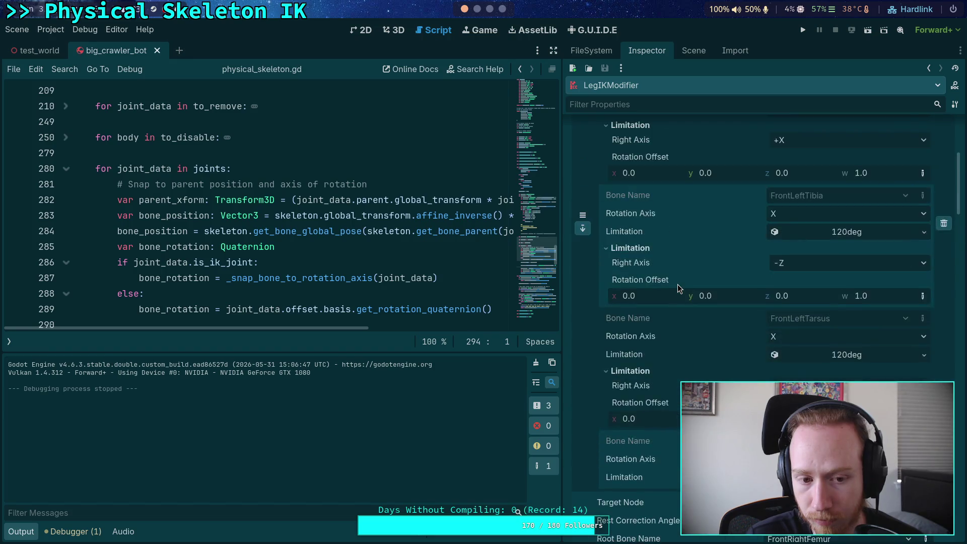
{"action": "scroll", "coordinate": [660, 249], "scroll_direction": "down", "scroll_amount": 7}
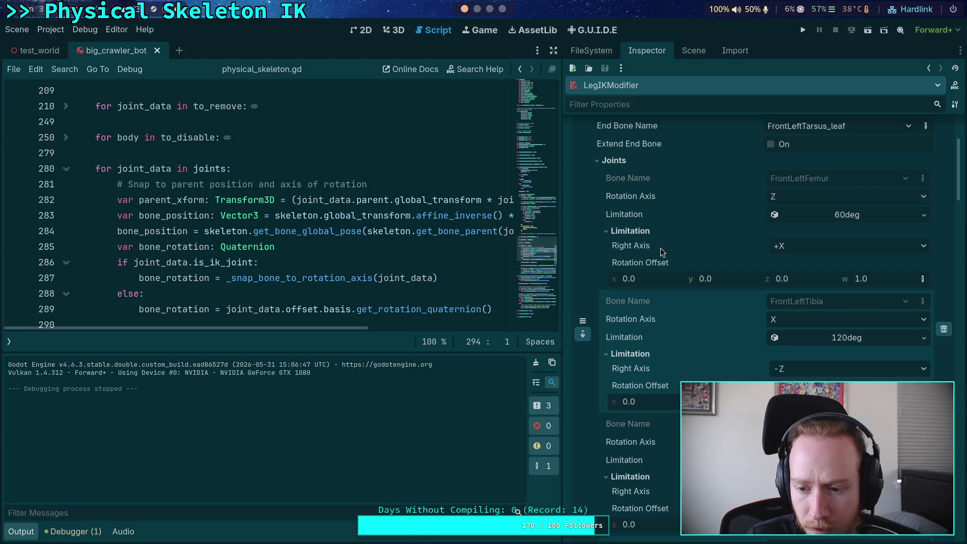
Check the scene's node tree, recheck LegIKModifier's joint settings, then return to test_world.
{"action": "left_click", "coordinate": [679, 53]}
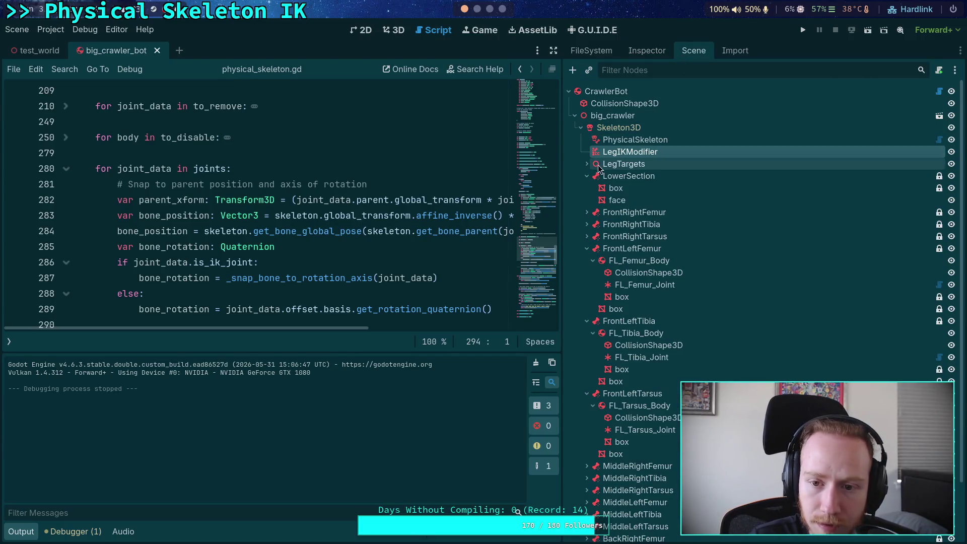
{"action": "left_click", "coordinate": [648, 48]}
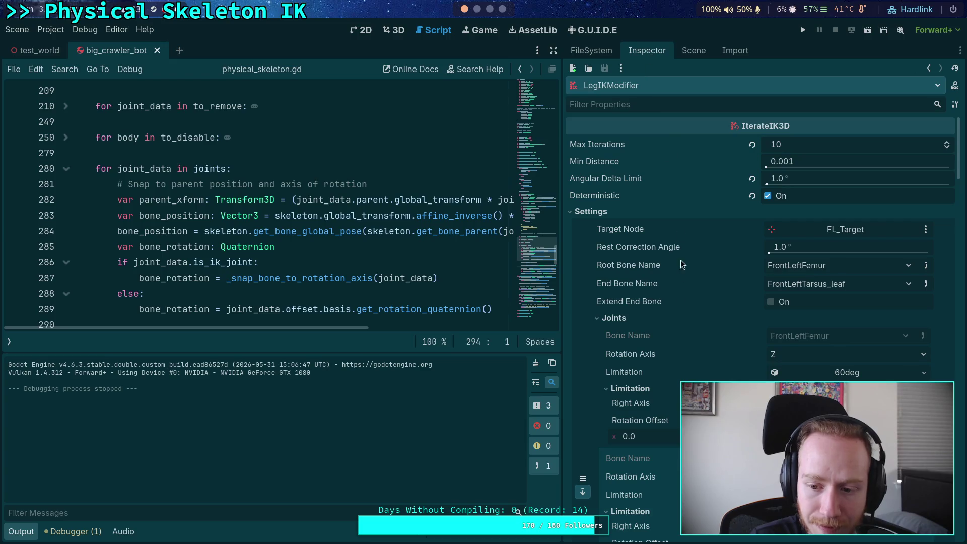
{"action": "scroll", "coordinate": [681, 282], "scroll_direction": "down", "scroll_amount": 7}
{"action": "scroll", "coordinate": [690, 298], "scroll_direction": "down", "scroll_amount": 5}
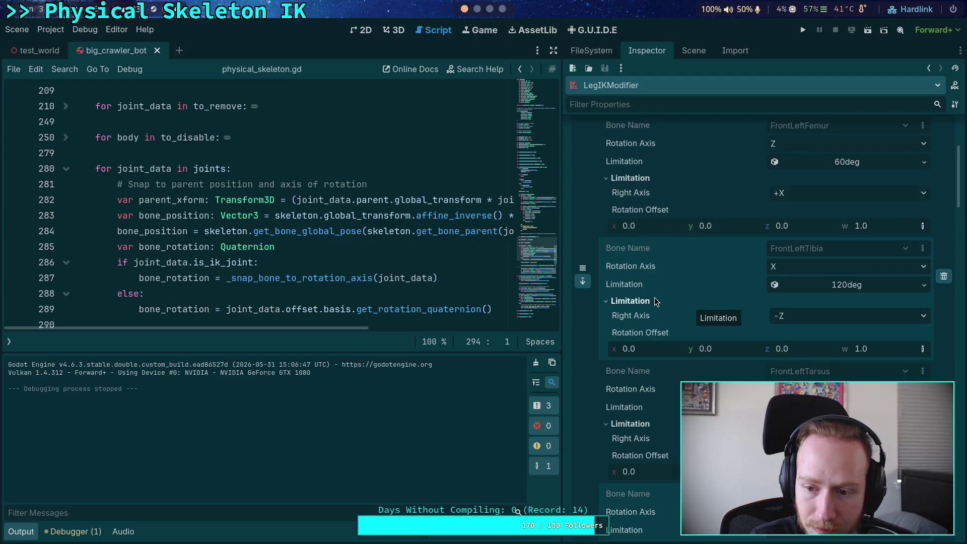
{"action": "scroll", "coordinate": [654, 301], "scroll_direction": "down", "scroll_amount": 3}
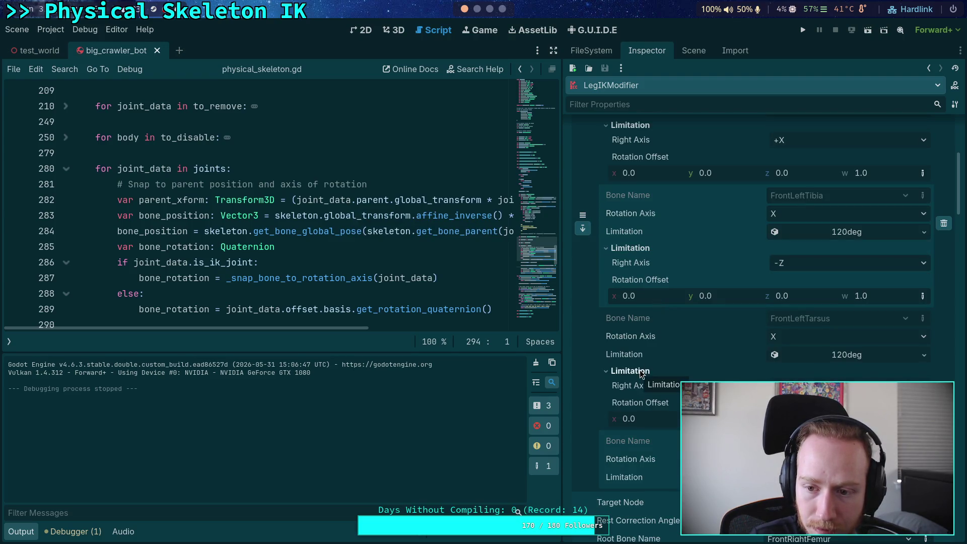
{"action": "scroll", "coordinate": [656, 345], "scroll_direction": "up", "scroll_amount": 10}
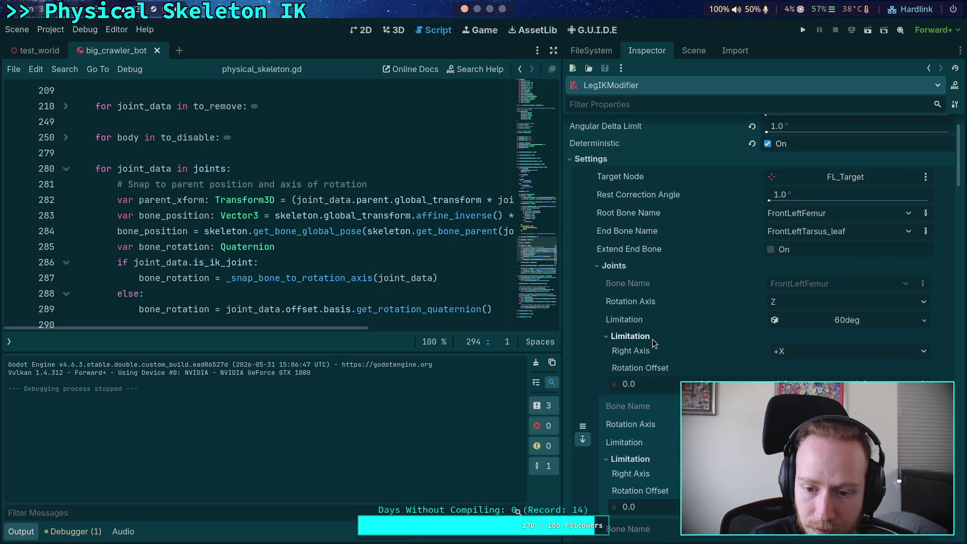
{"action": "scroll", "coordinate": [652, 339], "scroll_direction": "up", "scroll_amount": 3}
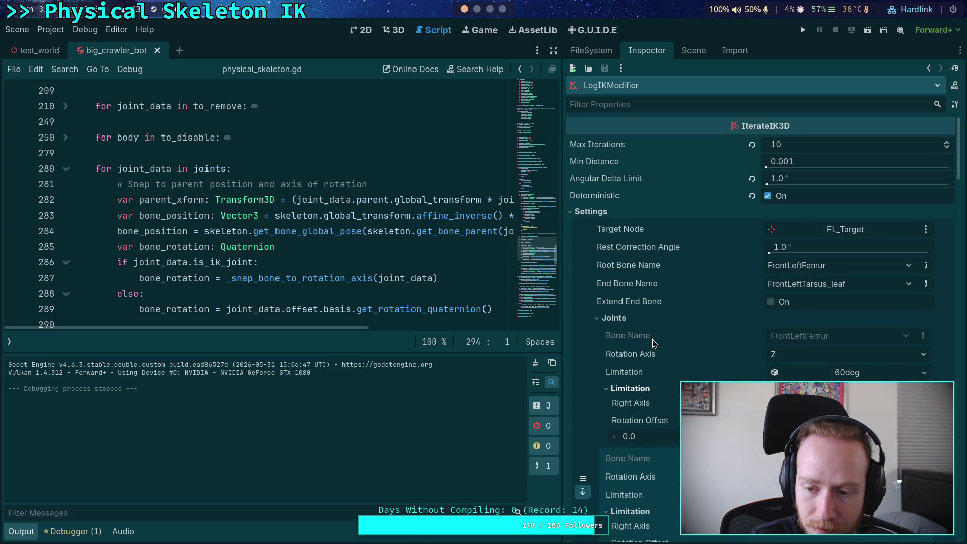
{"action": "left_click", "coordinate": [34, 53]}
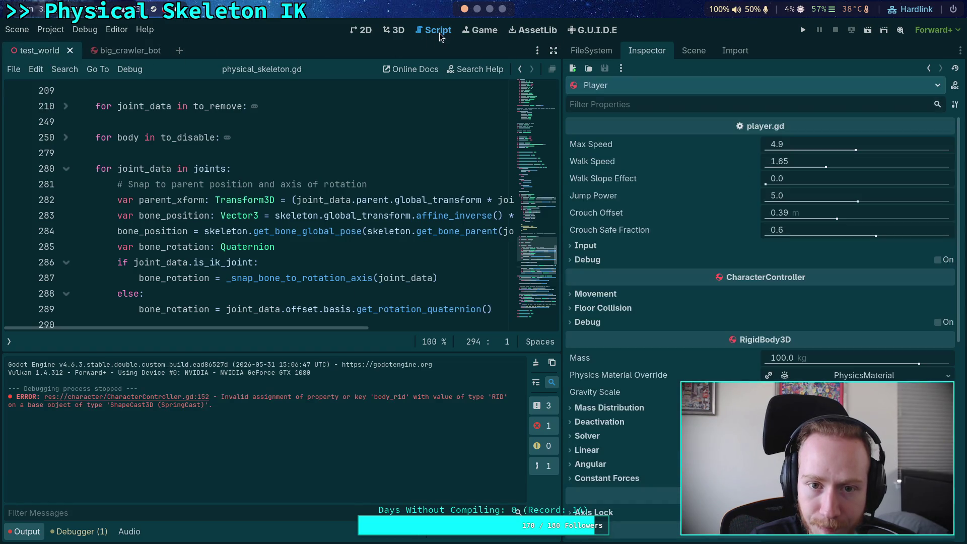
Rotate CrawlerBot around its vertical axis, save and run the game, then stop it.
{"action": "left_click", "coordinate": [279, 159]}
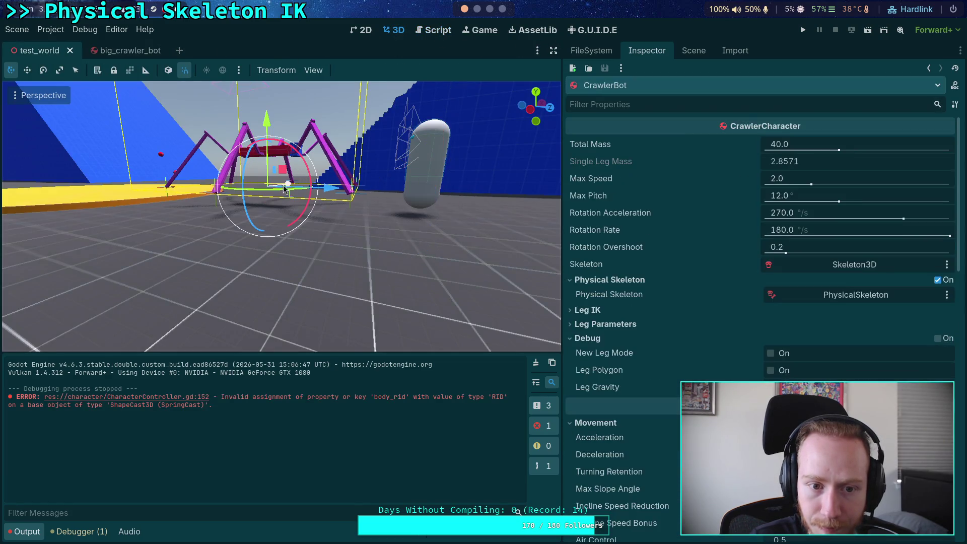
{"action": "left_click_drag", "start_coordinate": [271, 194], "coordinate": [222, 191]}
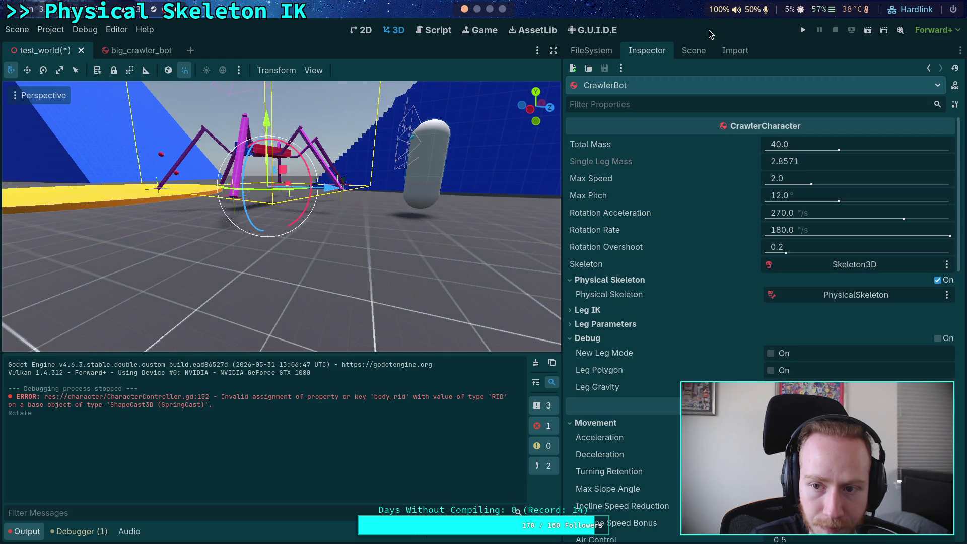
{"action": "key", "text": "F5"}
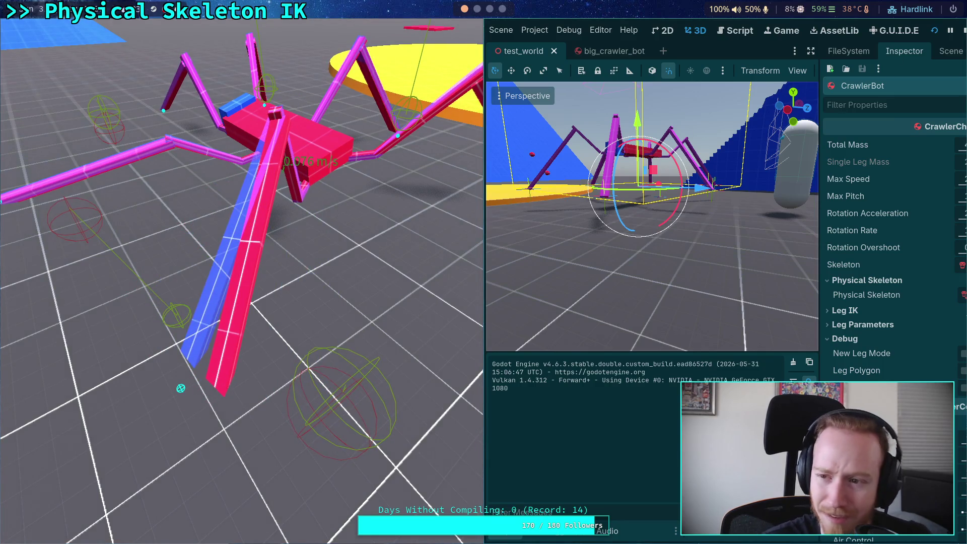
{"action": "left_click", "coordinate": [964, 30]}
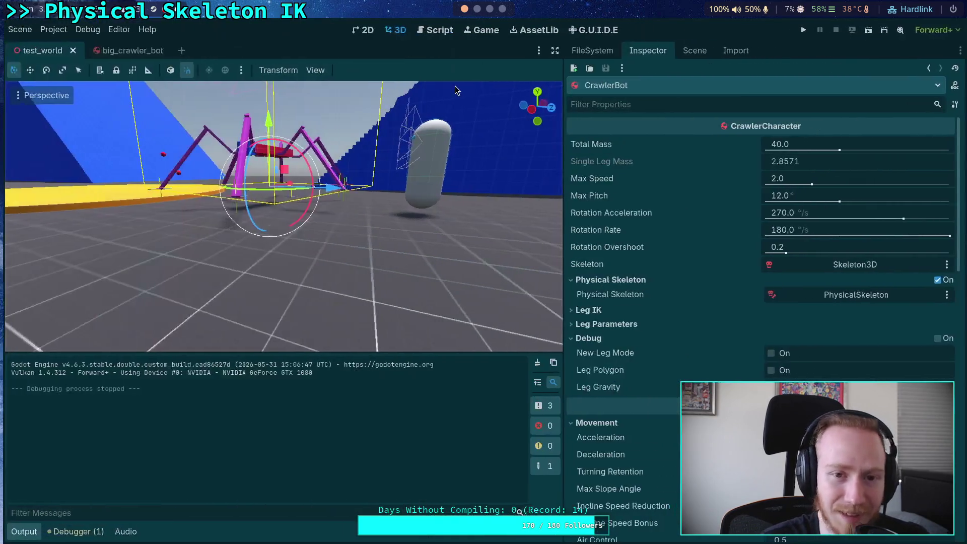
In physical_skeleton.gd, check the is_ik_joint line and bone_position's uses on line 298.
{"action": "left_click", "coordinate": [421, 32]}
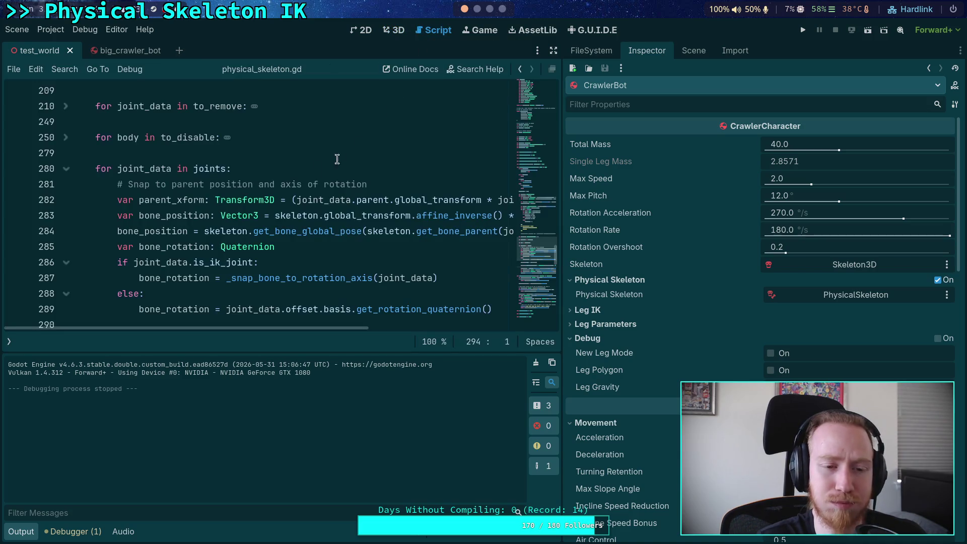
{"action": "left_click_drag", "start_coordinate": [561, 199], "coordinate": [655, 199]}
{"action": "left_click", "coordinate": [362, 260]}
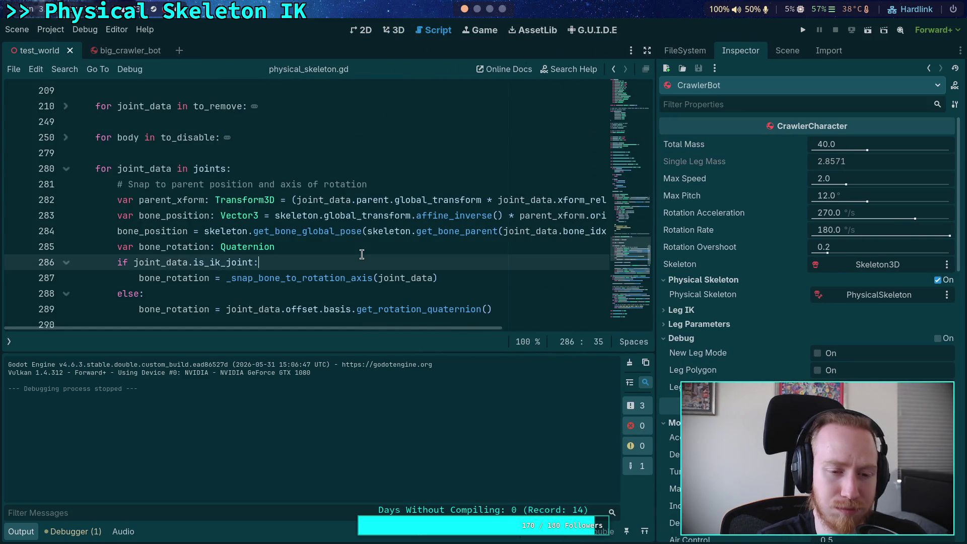
{"action": "scroll", "coordinate": [362, 254], "scroll_direction": "down", "scroll_amount": 1}
{"action": "scroll", "coordinate": [362, 255], "scroll_direction": "down", "scroll_amount": 2}
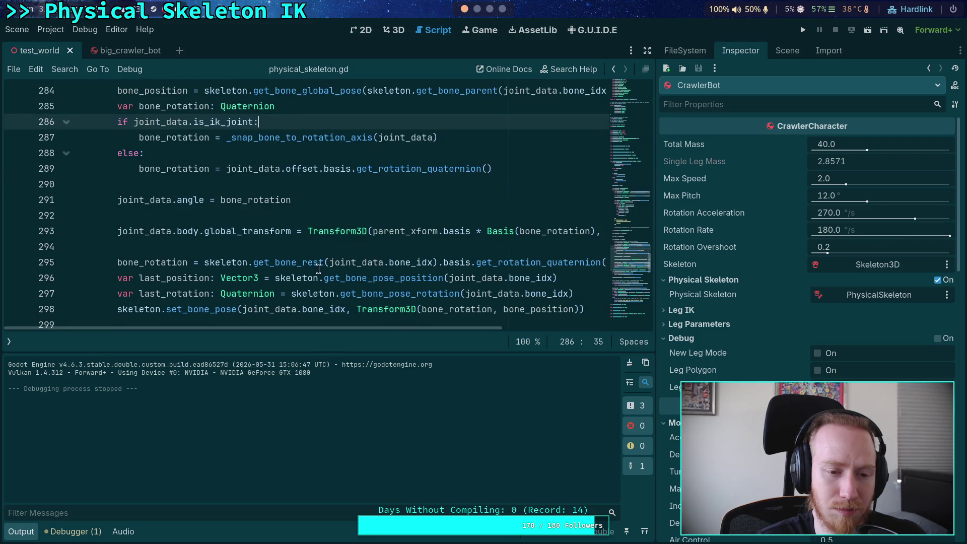
{"action": "double_click", "coordinate": [539, 308]}
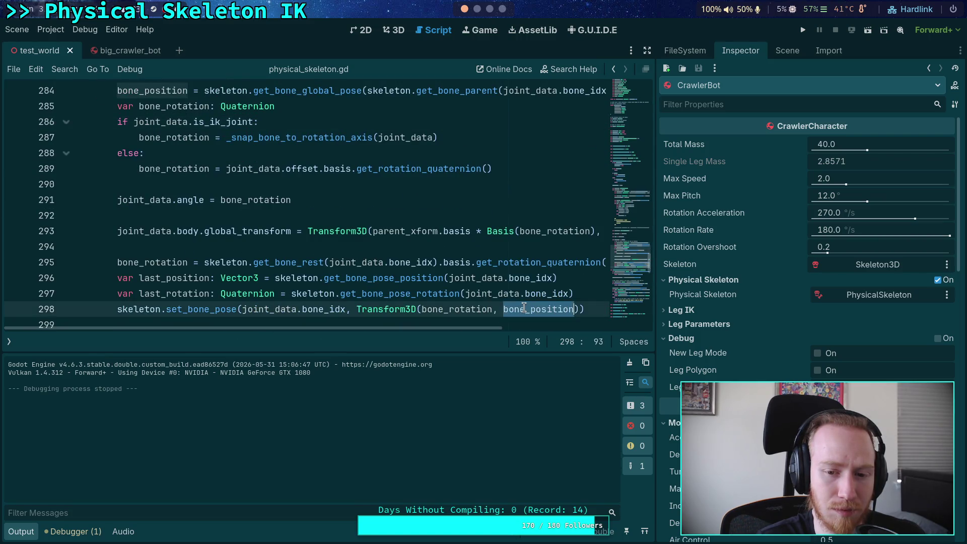
Review the bone_position declaration on line 283, then run the project again.
{"action": "scroll", "coordinate": [363, 269], "scroll_direction": "up", "scroll_amount": 1}
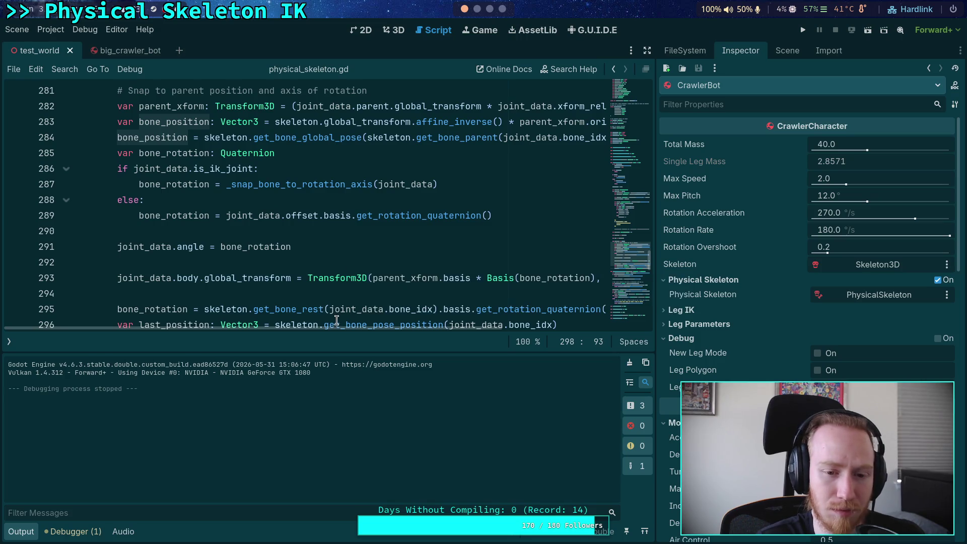
{"action": "mouse_move", "coordinate": [332, 328]}
{"action": "left_mouse_down"}
{"action": "mouse_move", "coordinate": [511, 341]}
{"action": "mouse_move", "coordinate": [352, 330]}
{"action": "left_mouse_up"}
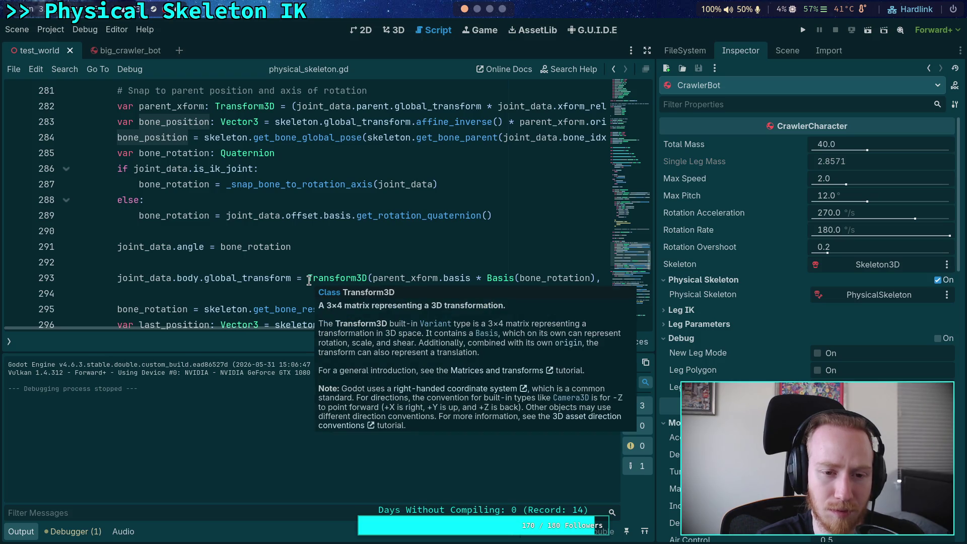
{"action": "mouse_move", "coordinate": [231, 253]}
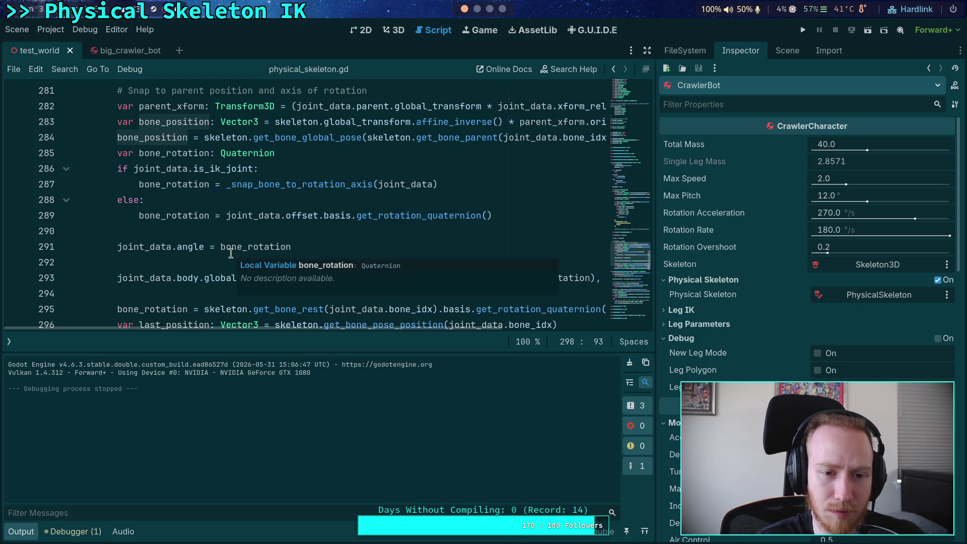
{"action": "double_click", "coordinate": [174, 121]}
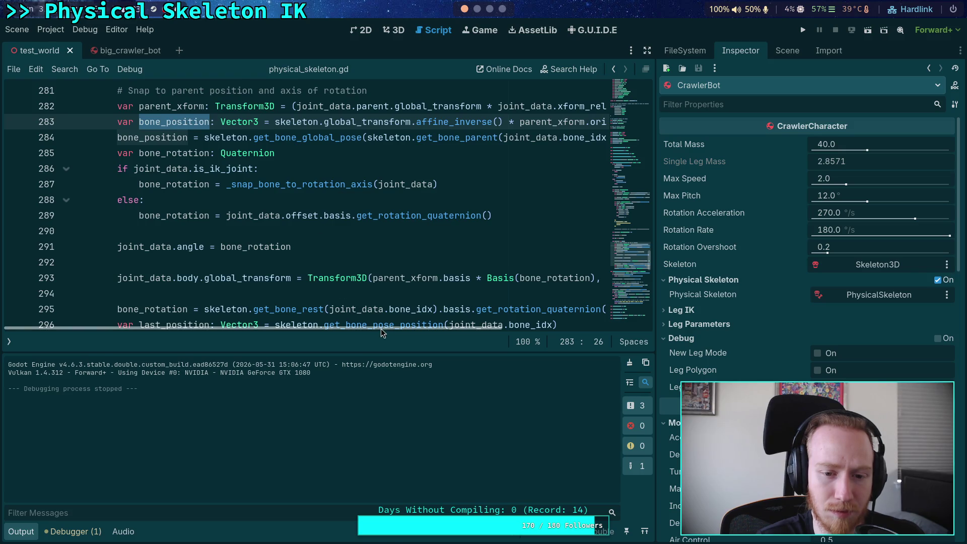
{"action": "mouse_move", "coordinate": [384, 335]}
{"action": "left_mouse_down"}
{"action": "mouse_move", "coordinate": [537, 328]}
{"action": "mouse_move", "coordinate": [420, 329]}
{"action": "mouse_move", "coordinate": [428, 321]}
{"action": "mouse_move", "coordinate": [536, 326]}
{"action": "mouse_move", "coordinate": [431, 325]}
{"action": "mouse_move", "coordinate": [509, 318]}
{"action": "mouse_move", "coordinate": [346, 276]}
{"action": "left_mouse_up"}
{"action": "scroll", "coordinate": [348, 275], "scroll_direction": "down", "scroll_amount": 2}
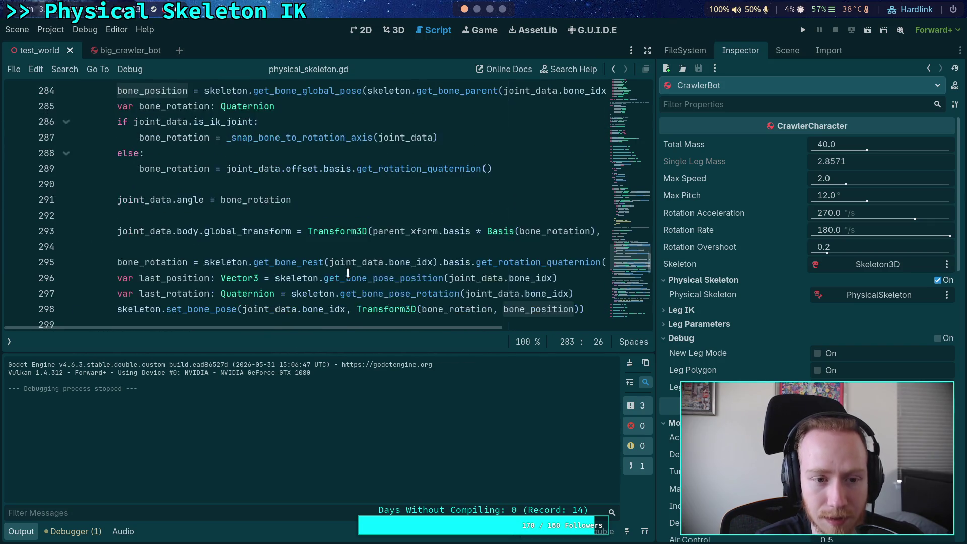
{"action": "left_click", "coordinate": [294, 202]}
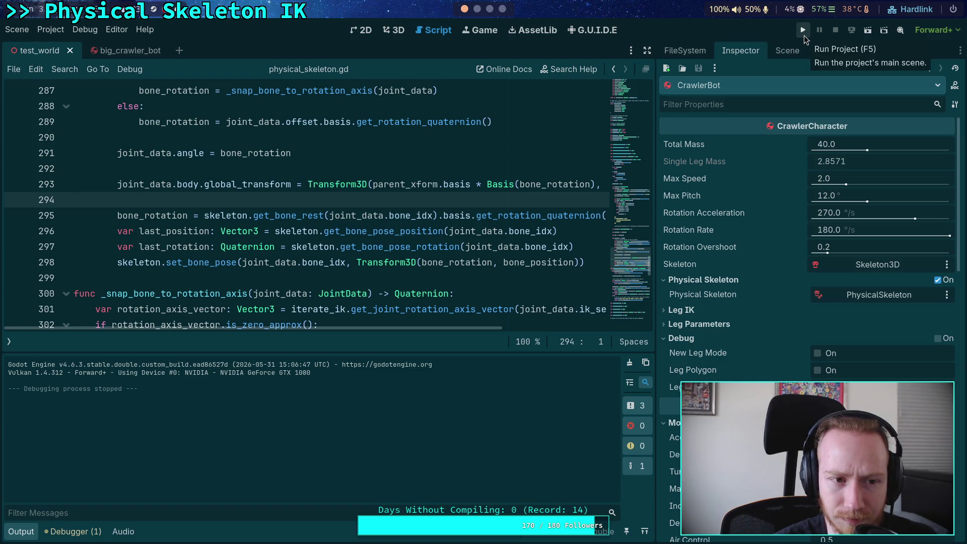
{"action": "left_click", "coordinate": [804, 36]}
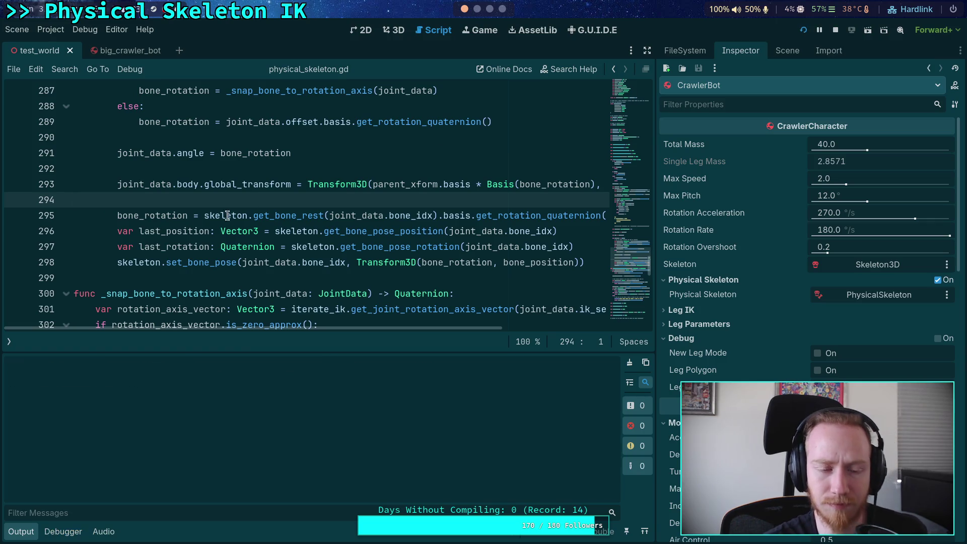
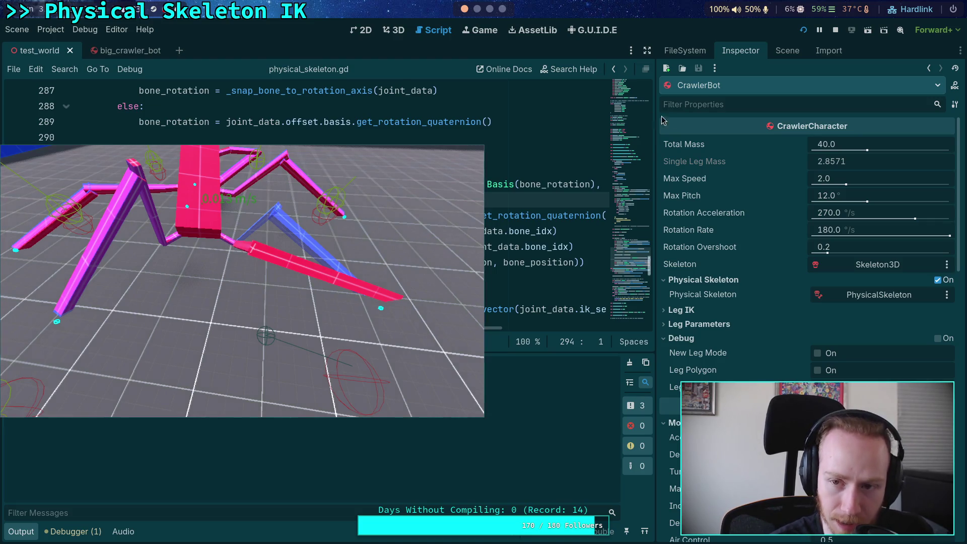
Stop the running crawler bot game and highlight every use of bone_rotation in physical_skeleton.gd.
{"action": "left_click", "coordinate": [834, 31]}
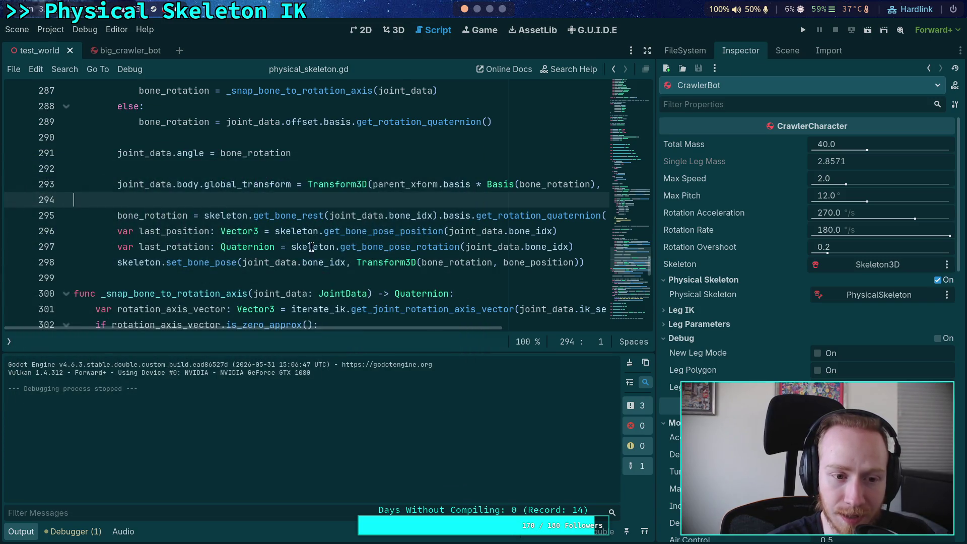
{"action": "double_click", "coordinate": [178, 216]}
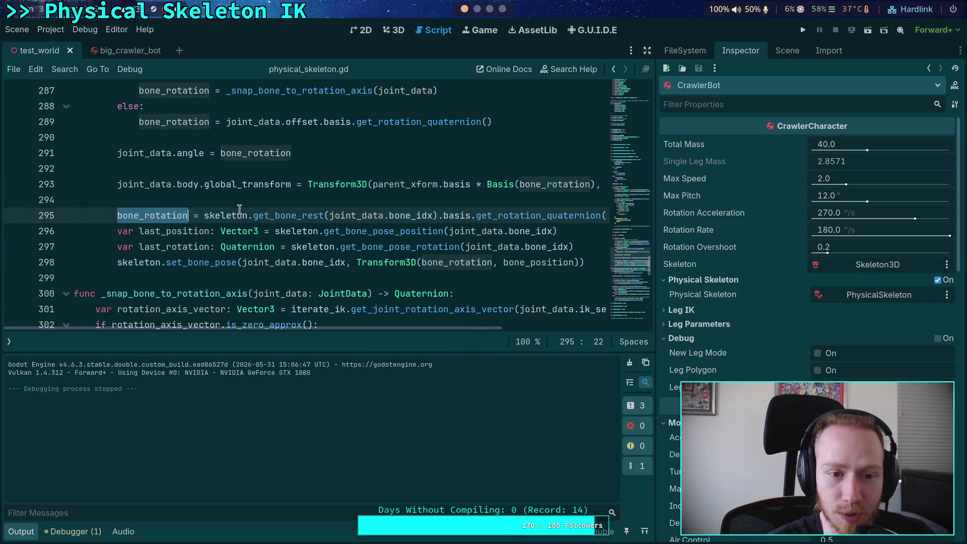
{"action": "left_click_drag", "start_coordinate": [438, 330], "coordinate": [560, 331]}
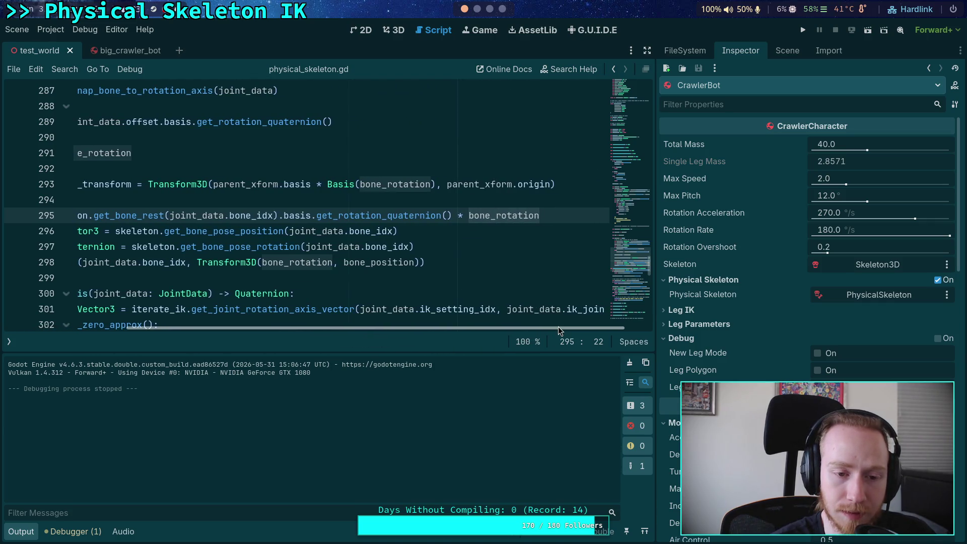
{"action": "scroll", "coordinate": [351, 263], "scroll_direction": "up", "scroll_amount": 2}
{"action": "double_click", "coordinate": [253, 280]}
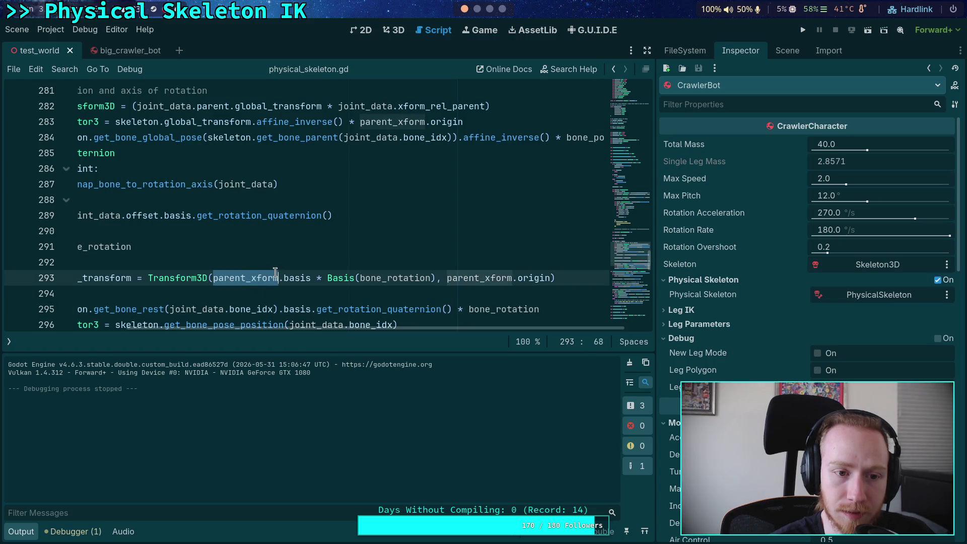
{"action": "scroll", "coordinate": [297, 279], "scroll_direction": "up", "scroll_amount": 1}
{"action": "left_click_drag", "start_coordinate": [373, 330], "coordinate": [279, 333]}
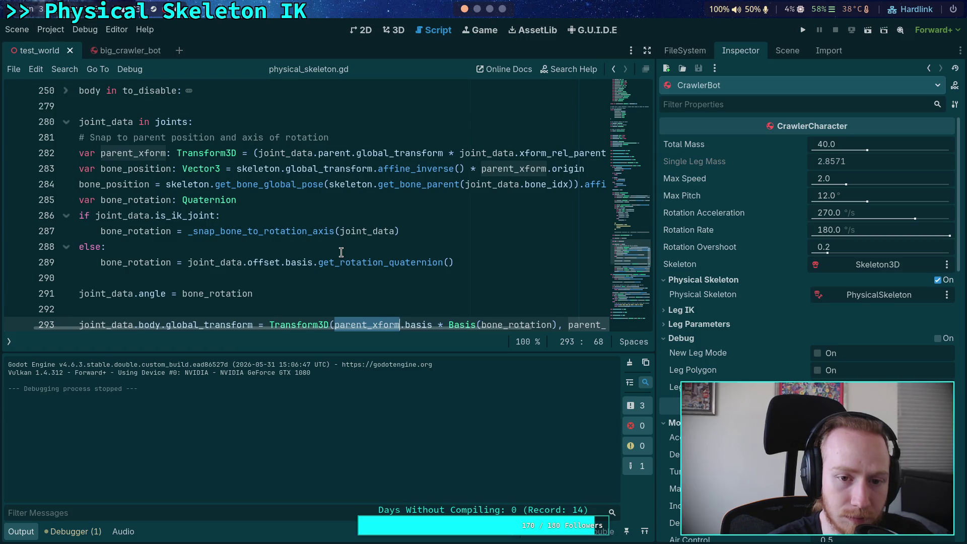
{"action": "scroll", "coordinate": [341, 252], "scroll_direction": "down", "scroll_amount": 1}
{"action": "mouse_move", "coordinate": [379, 333]}
{"action": "left_mouse_down"}
{"action": "mouse_move", "coordinate": [430, 336]}
{"action": "mouse_move", "coordinate": [352, 334]}
{"action": "mouse_move", "coordinate": [378, 334]}
{"action": "left_mouse_up"}
{"action": "scroll", "coordinate": [370, 306], "scroll_direction": "down", "scroll_amount": 1}
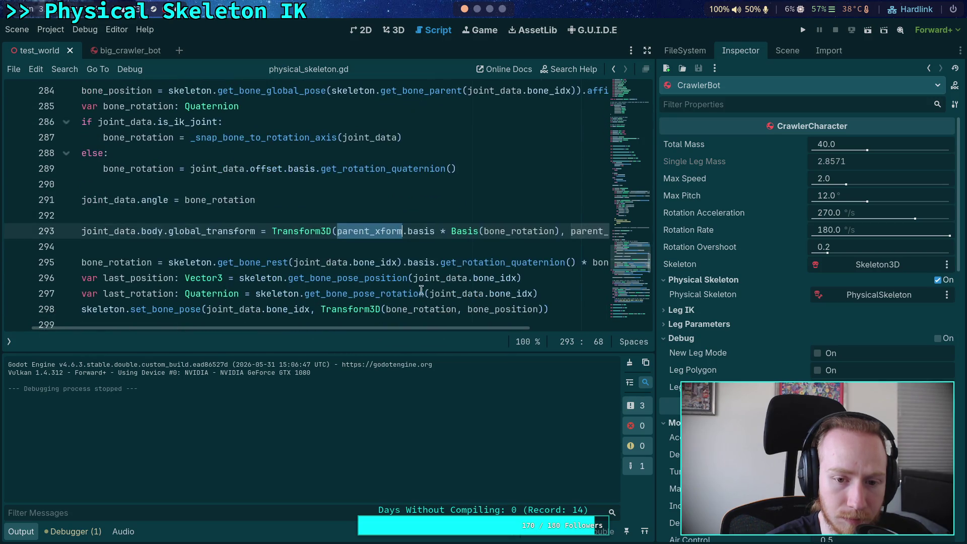
{"action": "left_click_drag", "start_coordinate": [440, 330], "coordinate": [508, 335]}
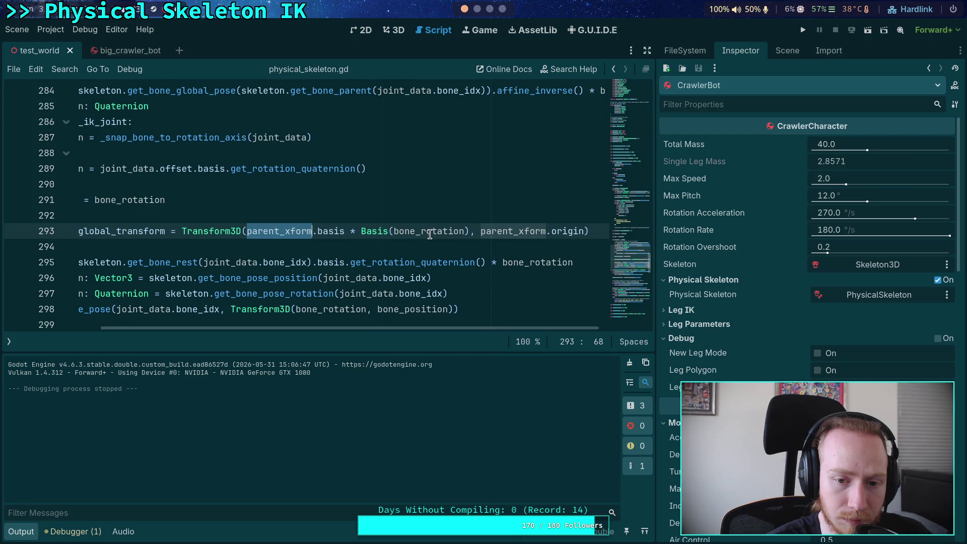
{"action": "mouse_move", "coordinate": [430, 234]}
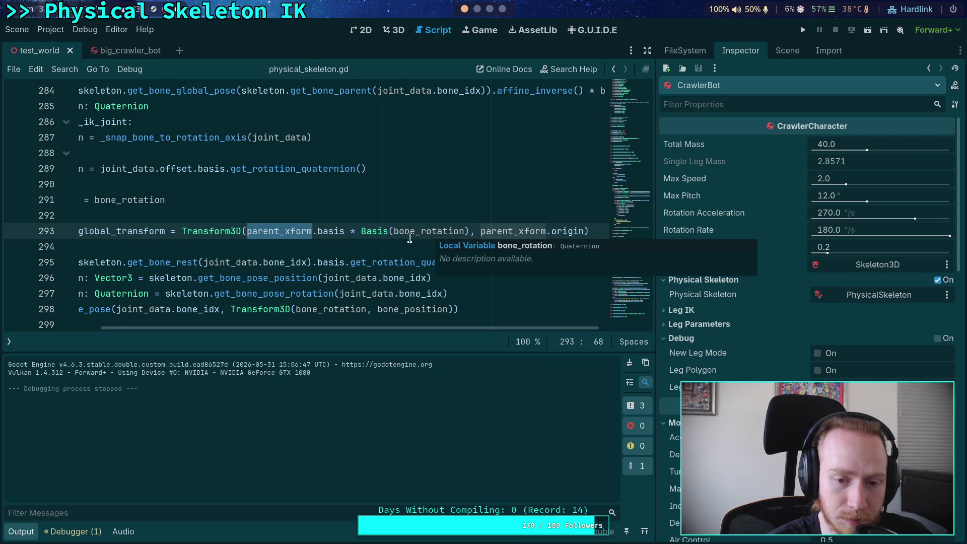
{"action": "mouse_move", "coordinate": [357, 327]}
{"action": "left_mouse_down"}
{"action": "mouse_move", "coordinate": [298, 322]}
{"action": "mouse_move", "coordinate": [211, 295]}
{"action": "left_mouse_up"}
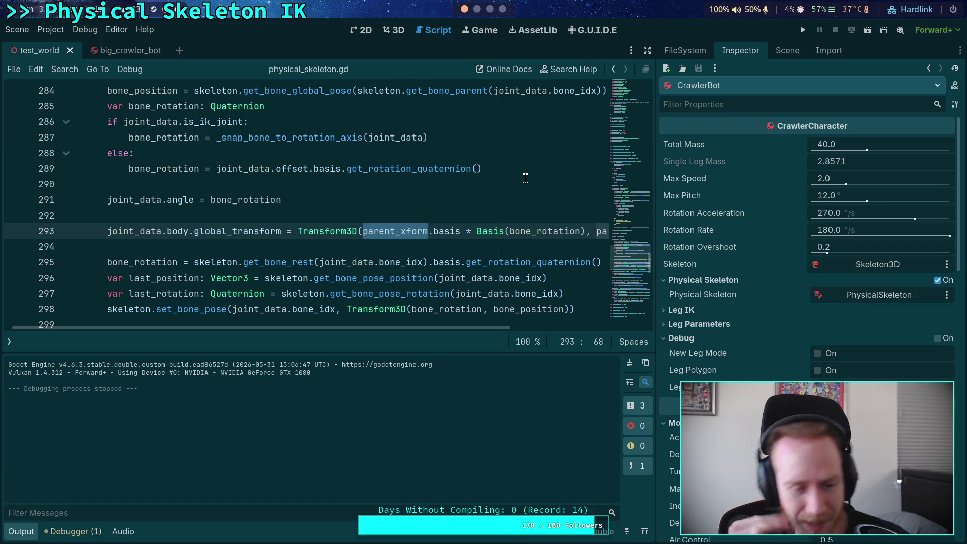
{"action": "left_click", "coordinate": [803, 30]}
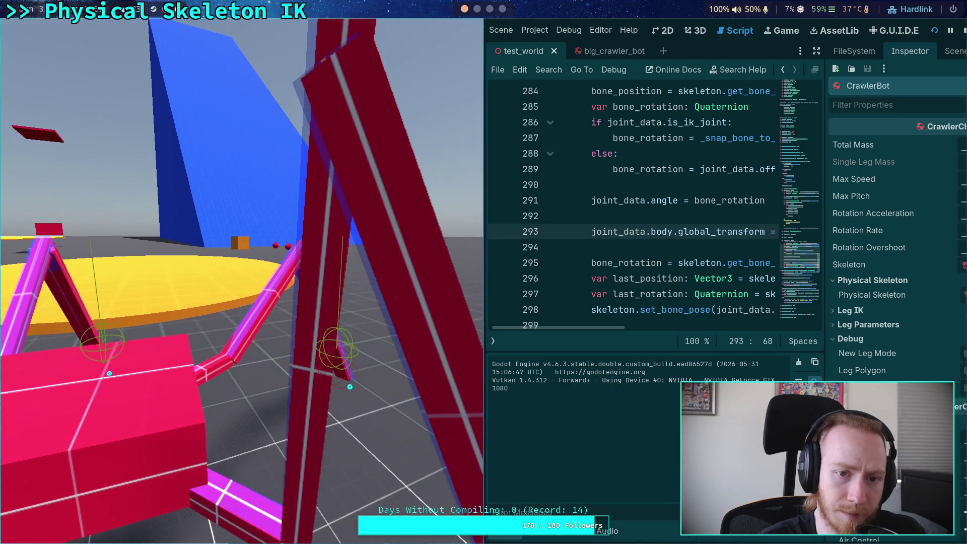
Advance the crawler bot's physics simulation by one tick with the period key.
{"action": "key", "text": "period"}
{"action": "key", "text": "period"}
{"action": "key", "text": "period"}
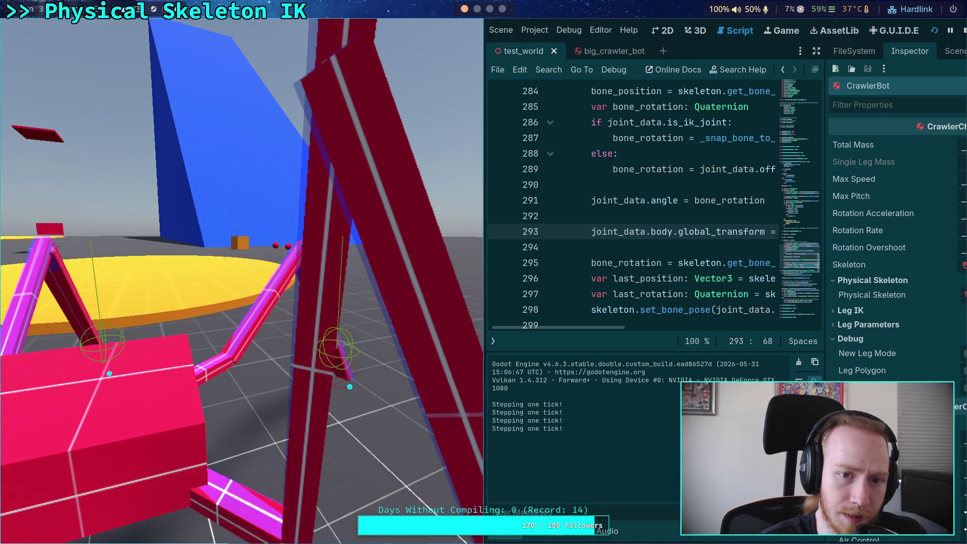